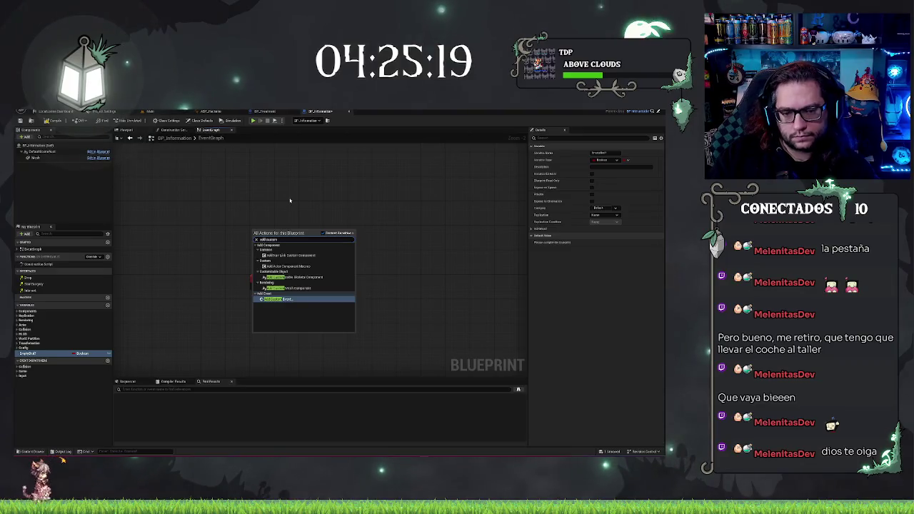
Place a Custom Event node in BP_Information's Event Graph, replacing its default CustomEvent name
{"action": "key", "text": "Return"}
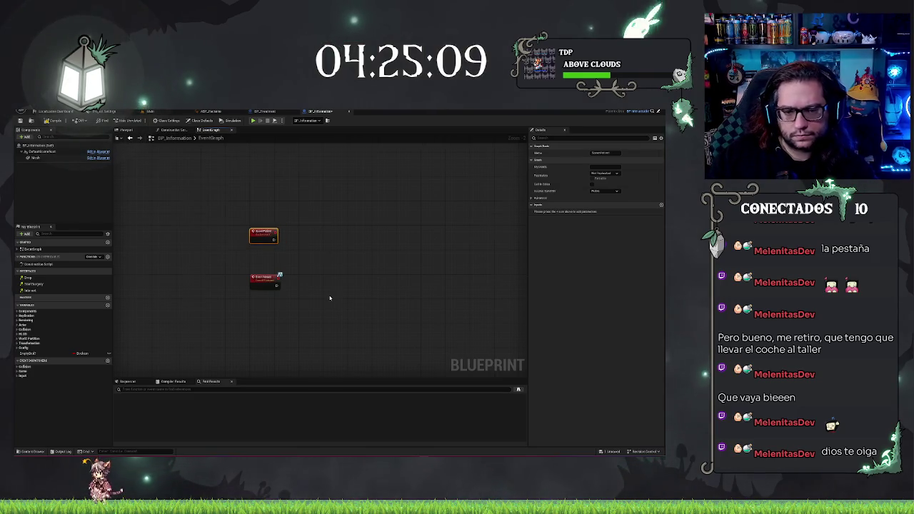
{"action": "scroll", "coordinate": [330, 298], "scroll_direction": "up", "scroll_amount": 2}
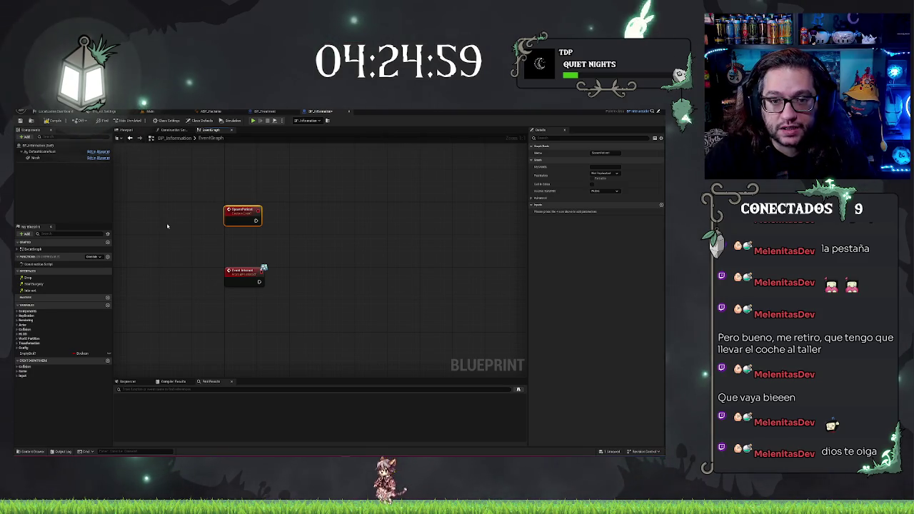
Go back to the hospital level and browse the Content Browser to Hippocratic > Blueprints > UI
{"action": "left_click", "coordinate": [158, 110]}
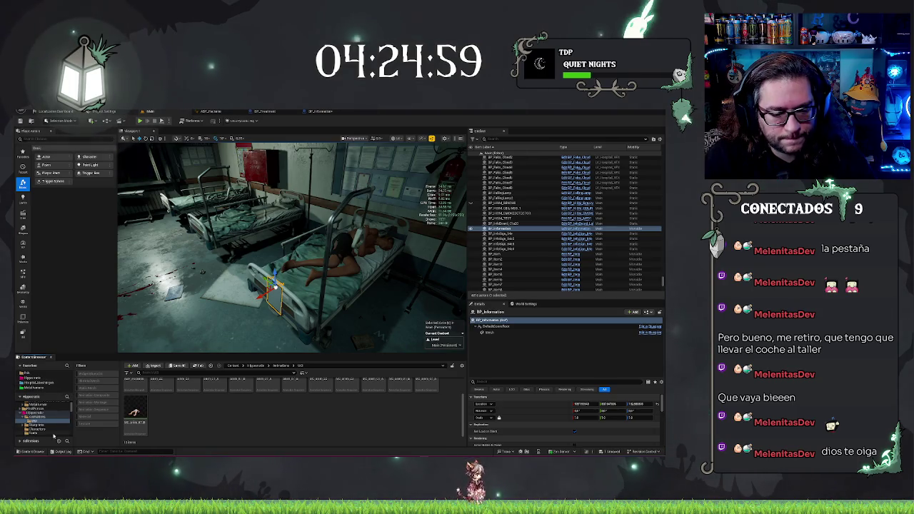
{"action": "left_click", "coordinate": [39, 412]}
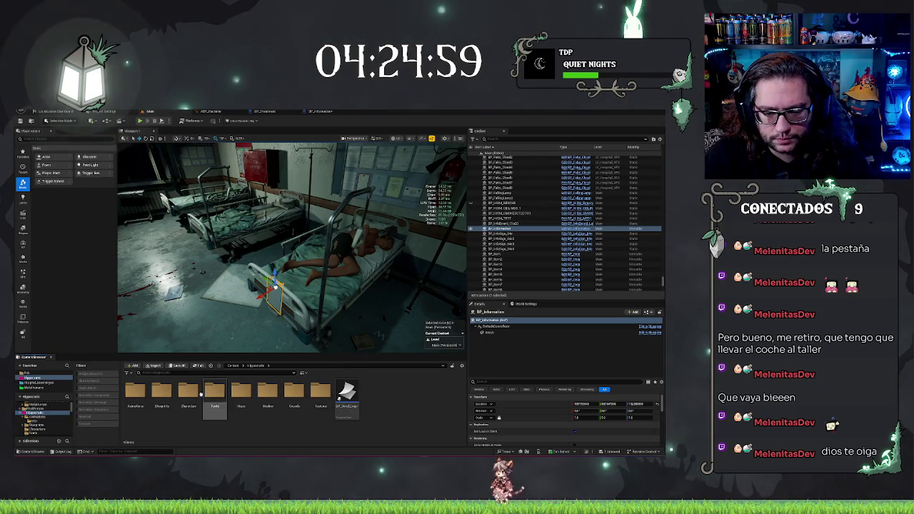
{"action": "double_click", "coordinate": [163, 389]}
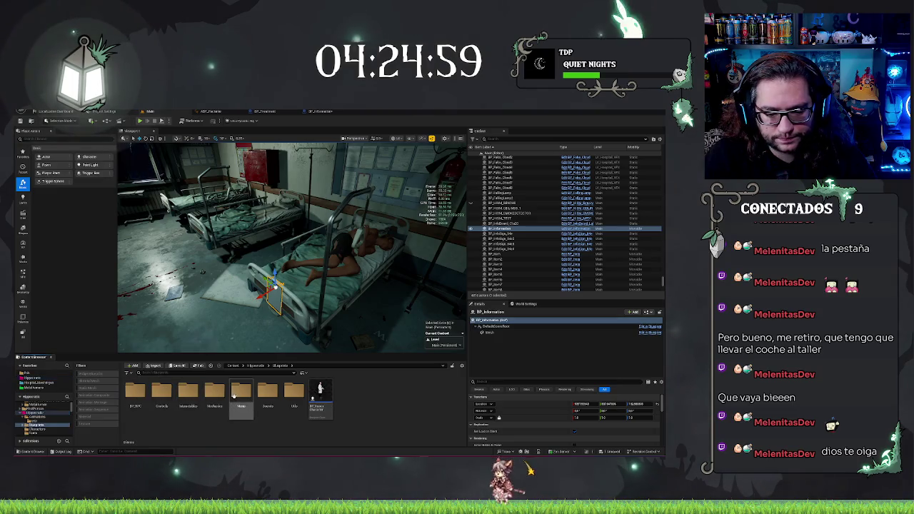
{"action": "double_click", "coordinate": [293, 391]}
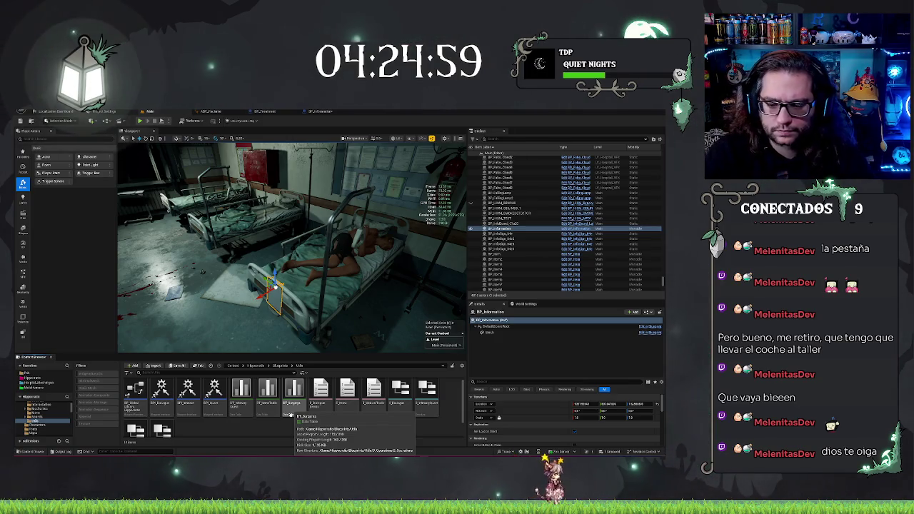
Create a new asset named DT_Info in the UI folder, found by searching 'data', and open it
{"action": "right_click", "coordinate": [265, 426]}
{"action": "mouse_move", "coordinate": [293, 419]}
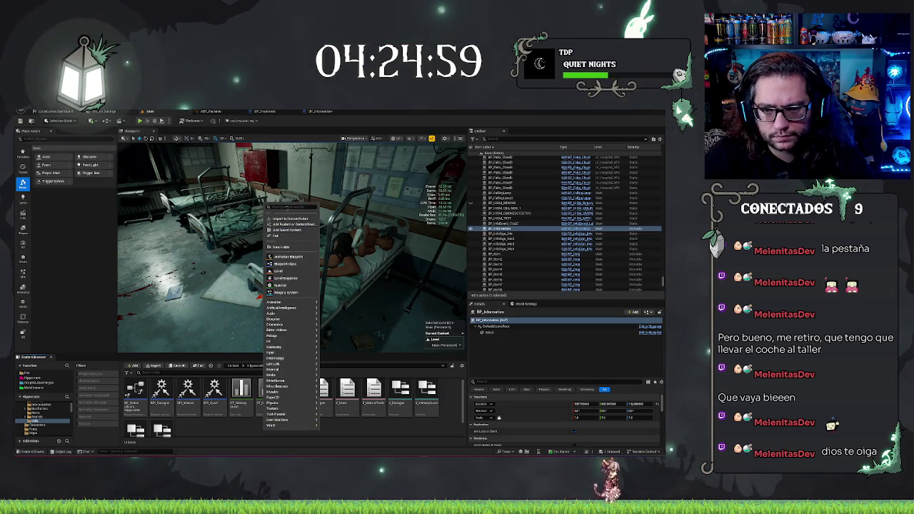
{"action": "type", "text": "data"}
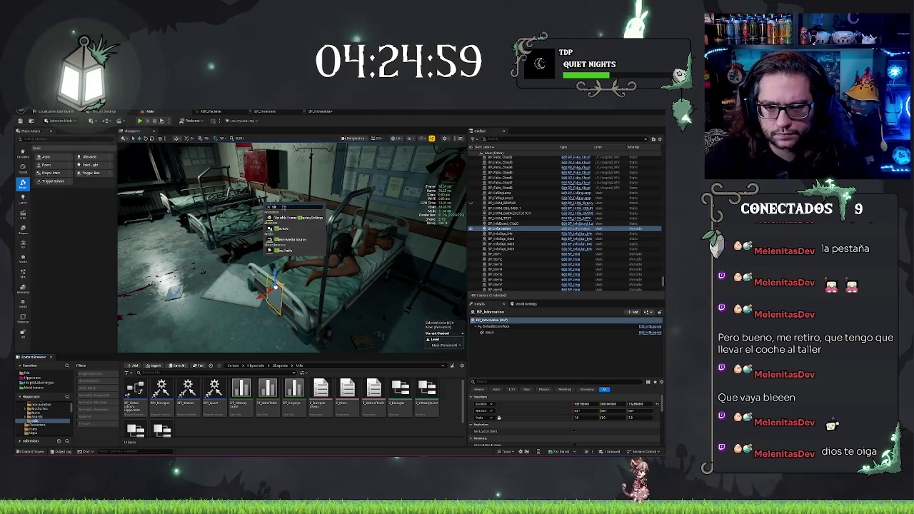
{"action": "left_click", "coordinate": [289, 229]}
{"action": "type", "text": "DT_Info"}
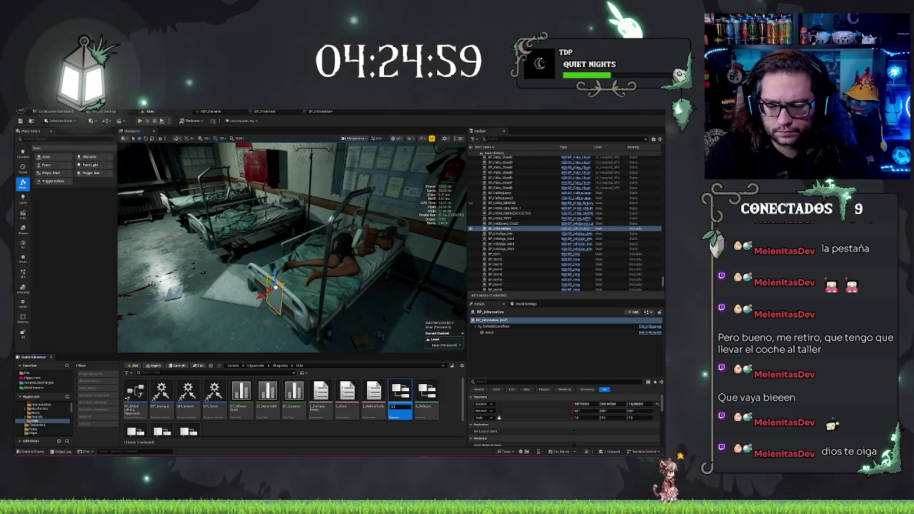
{"action": "key", "text": "Return"}
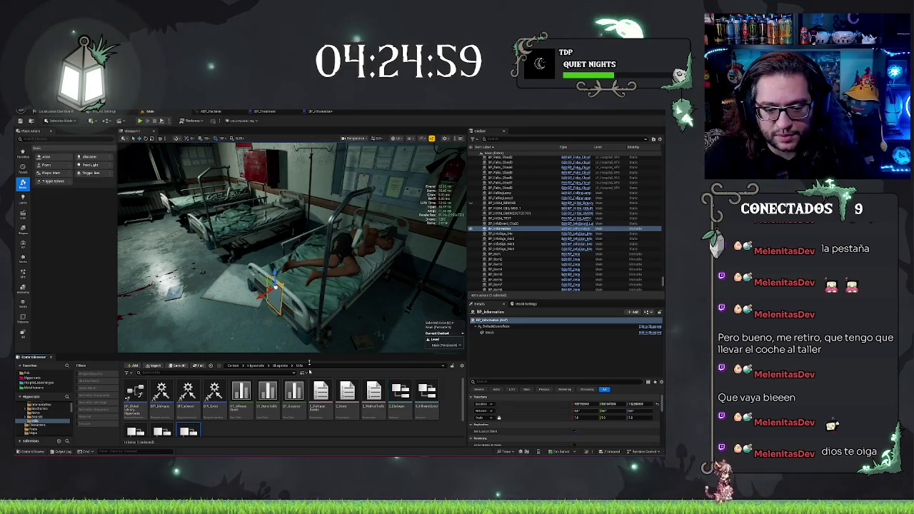
{"action": "double_click", "coordinate": [189, 430]}
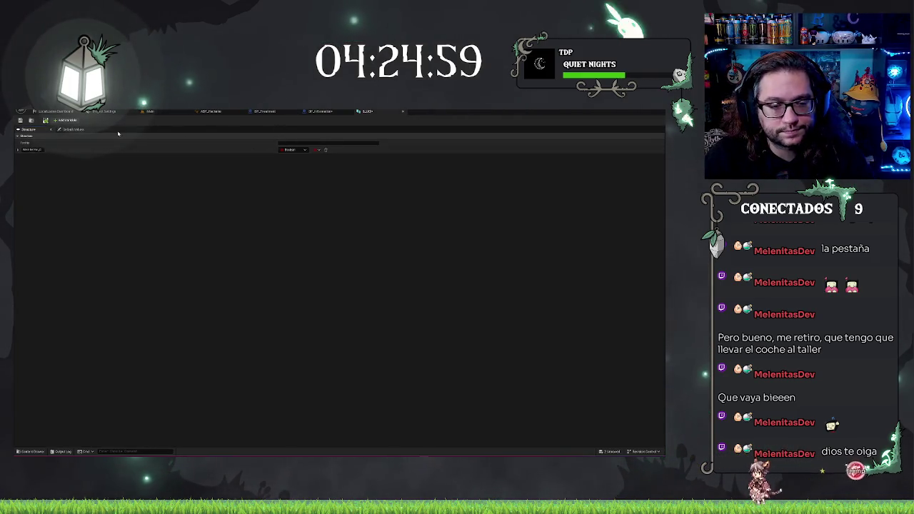
Make the struct's first member variable a Float
{"action": "left_click", "coordinate": [32, 149]}
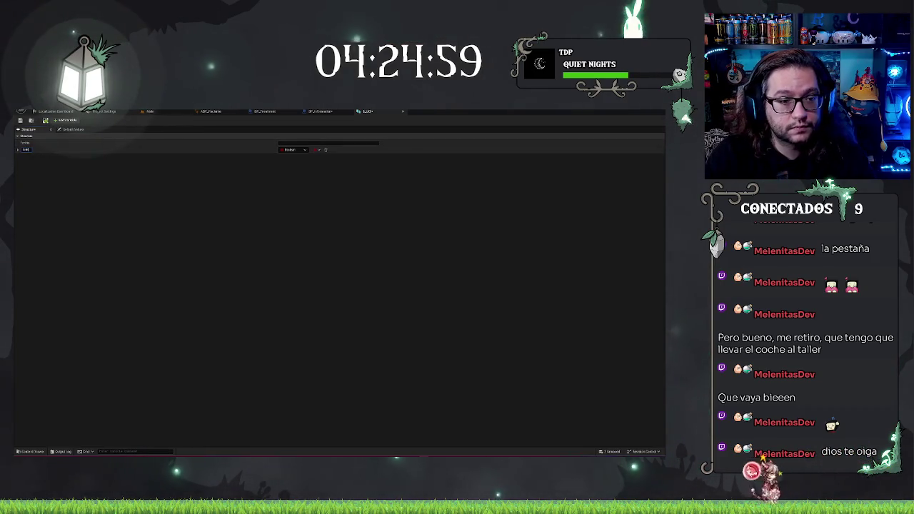
{"action": "left_click", "coordinate": [291, 149]}
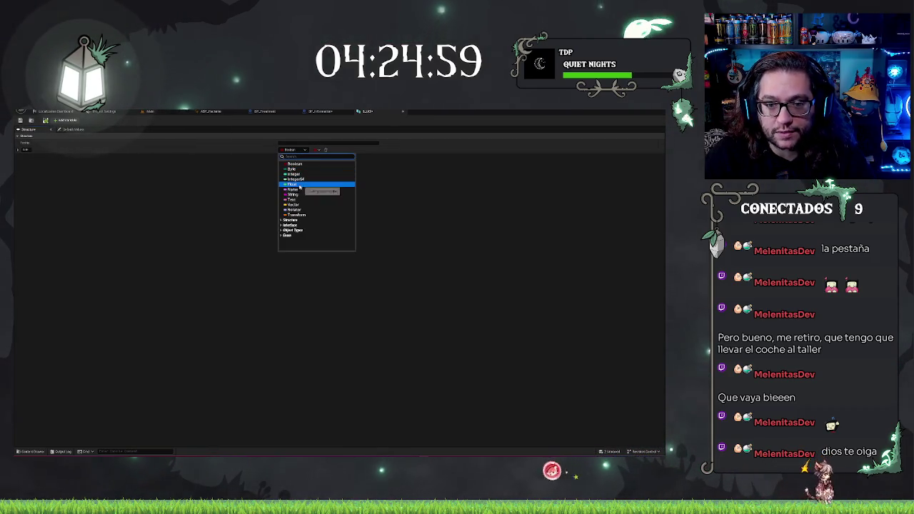
{"action": "left_click", "coordinate": [291, 184]}
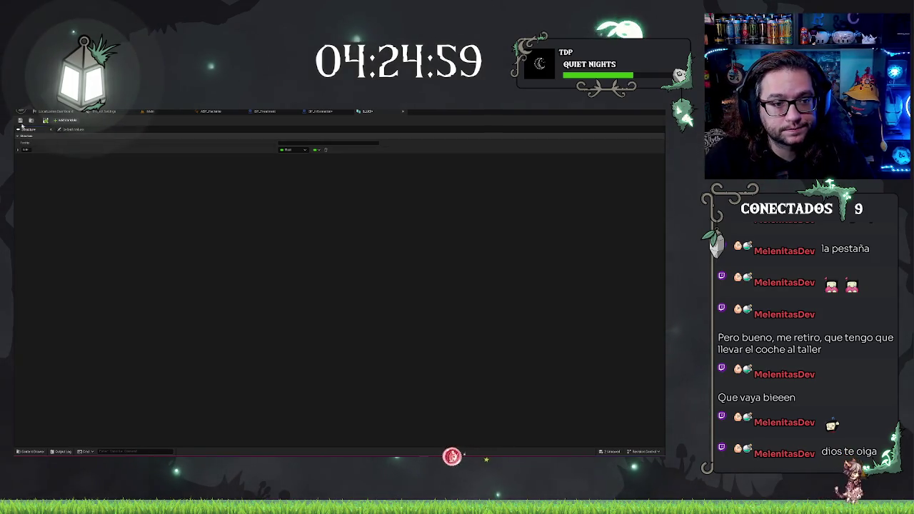
Add a second member variable with type E Item
{"action": "left_click", "coordinate": [66, 120]}
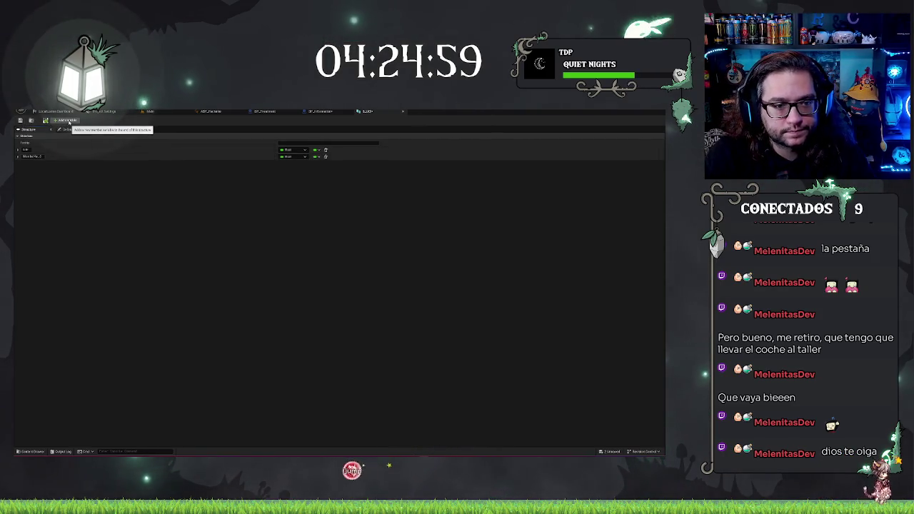
{"action": "left_click", "coordinate": [32, 157]}
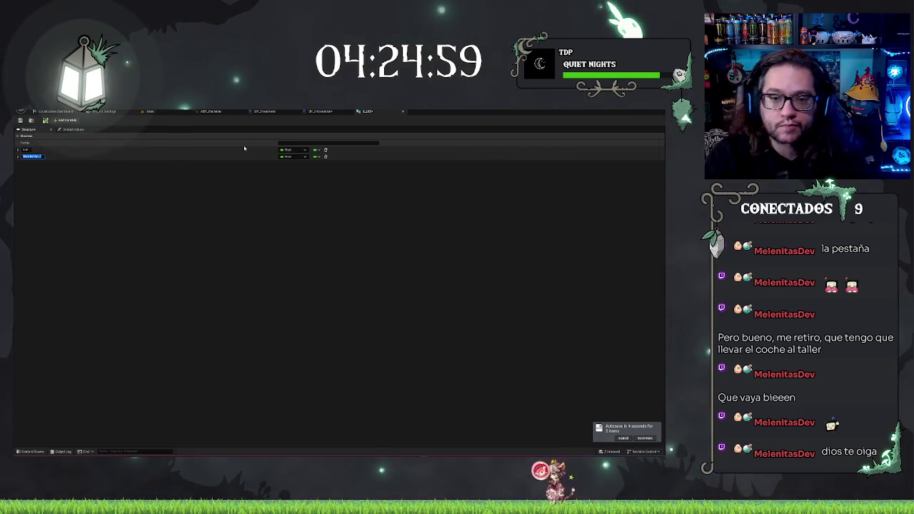
{"action": "left_click", "coordinate": [317, 168]}
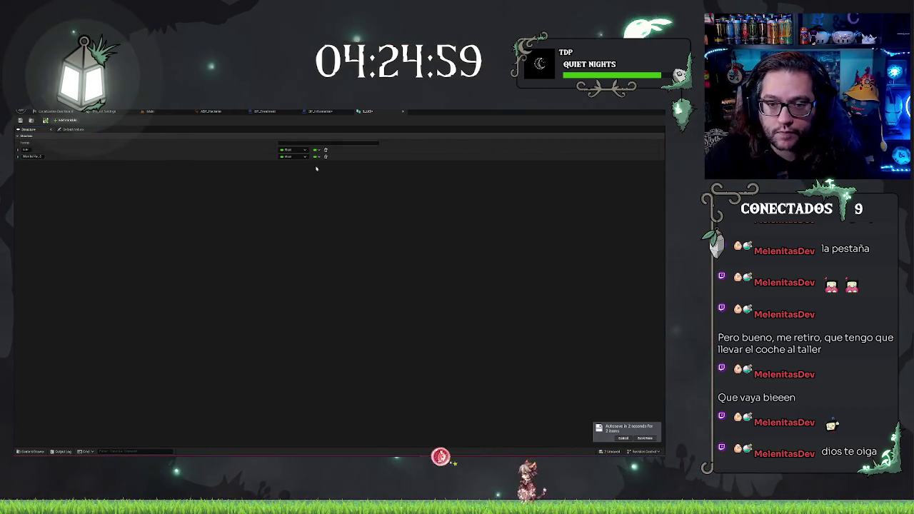
{"action": "left_click", "coordinate": [293, 156]}
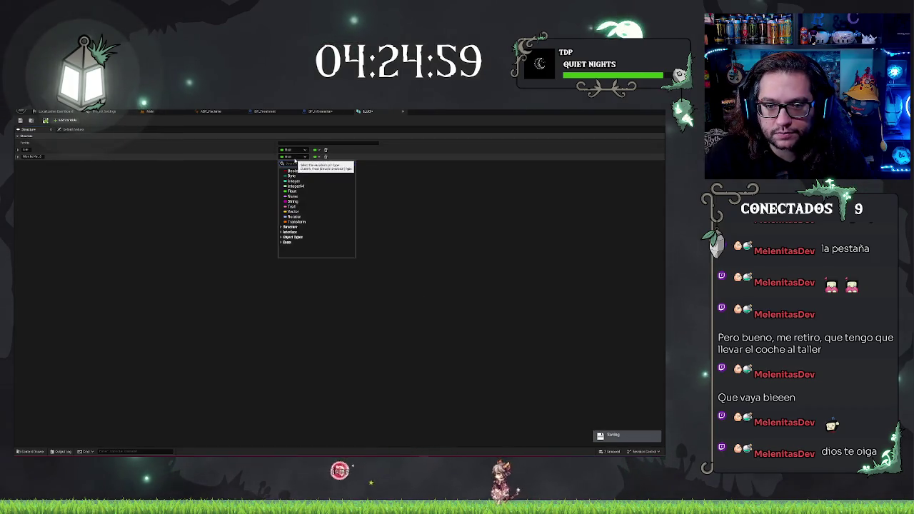
{"action": "type", "text": "item"}
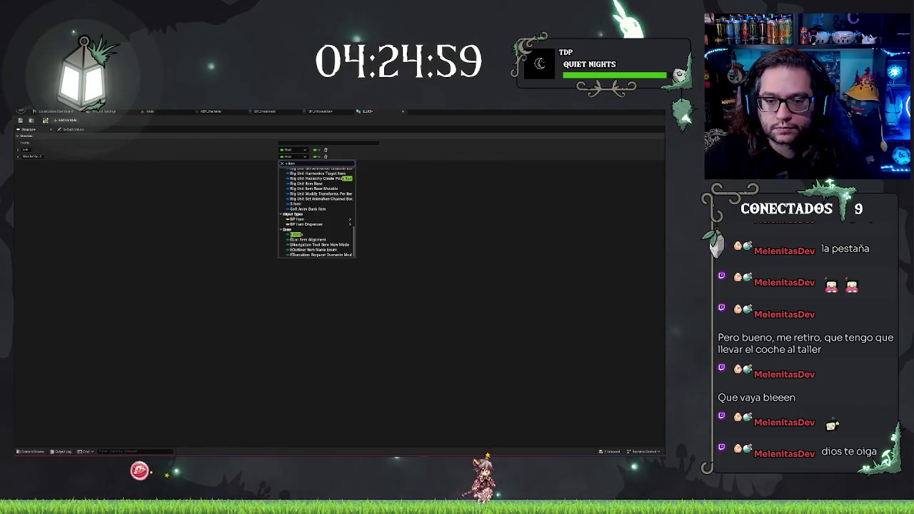
{"action": "left_click", "coordinate": [298, 236]}
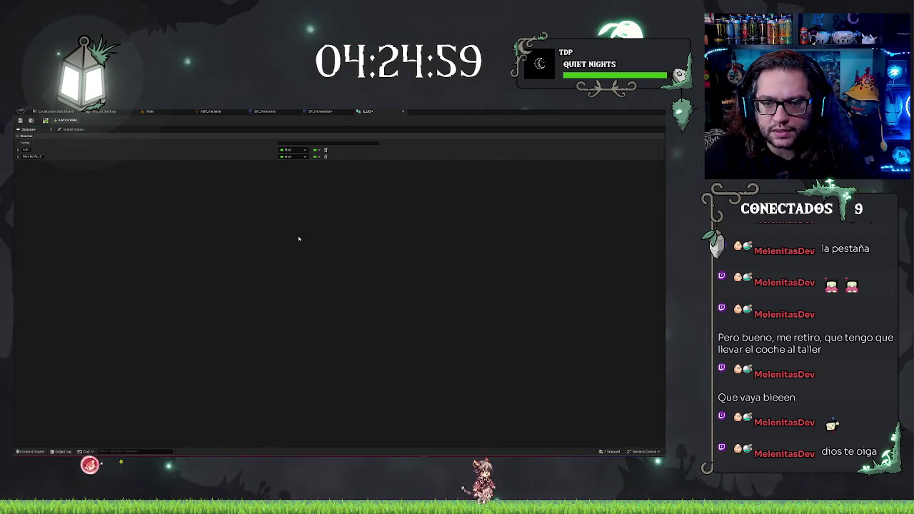
Turn the second member into a Map whose values are Text
{"action": "left_click", "coordinate": [315, 157]}
{"action": "left_click", "coordinate": [309, 183]}
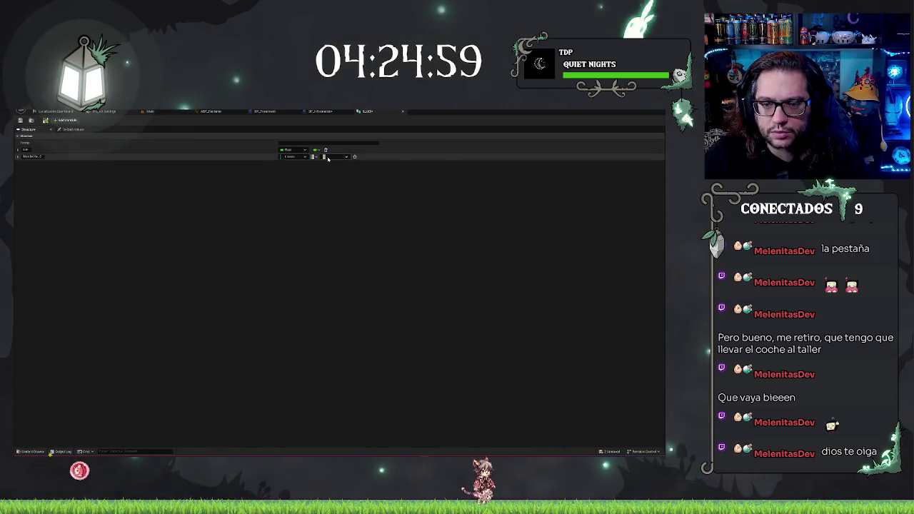
{"action": "left_click", "coordinate": [326, 156]}
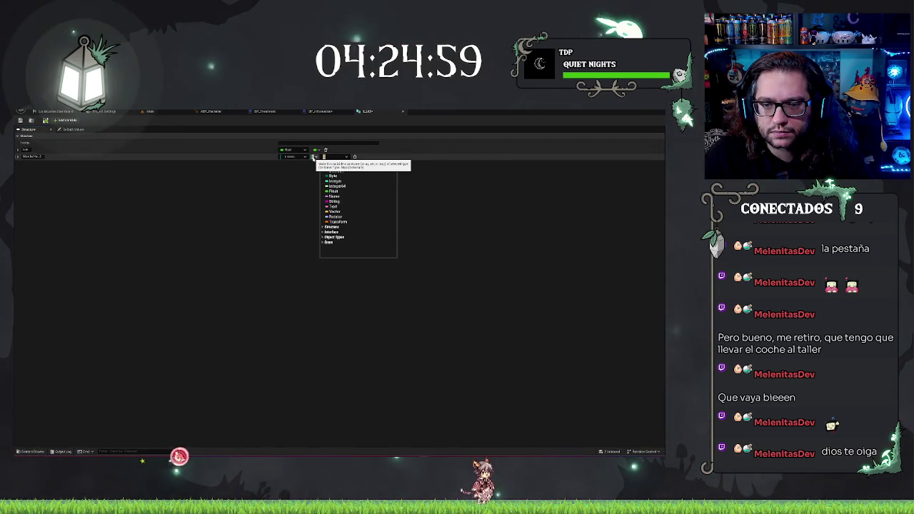
{"action": "left_click", "coordinate": [312, 156]}
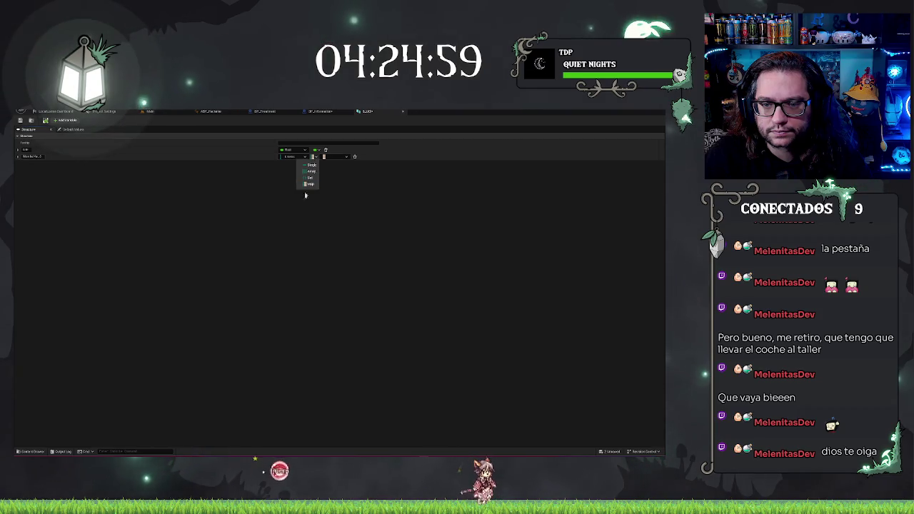
{"action": "left_click", "coordinate": [319, 178]}
{"action": "left_click", "coordinate": [332, 157]}
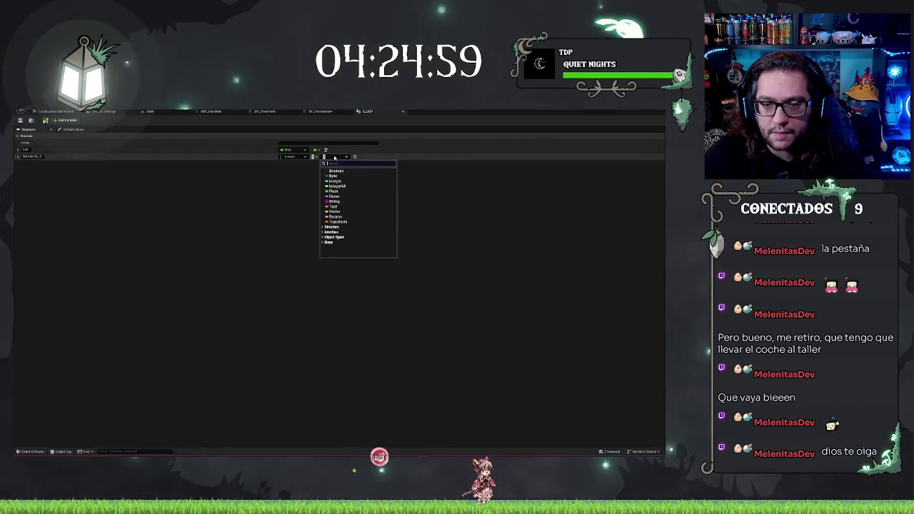
{"action": "left_click", "coordinate": [344, 207]}
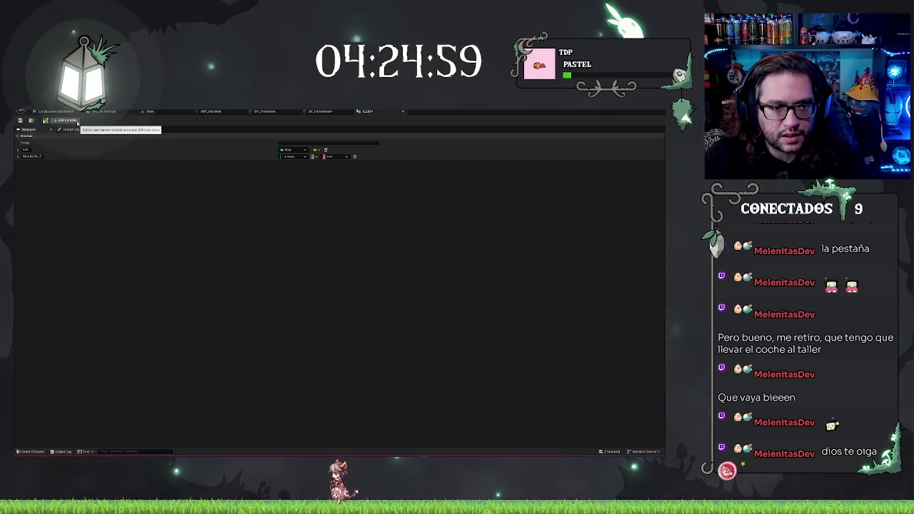
Add a third member variable of type Text, deleting the extra one added
{"action": "left_click", "coordinate": [77, 122]}
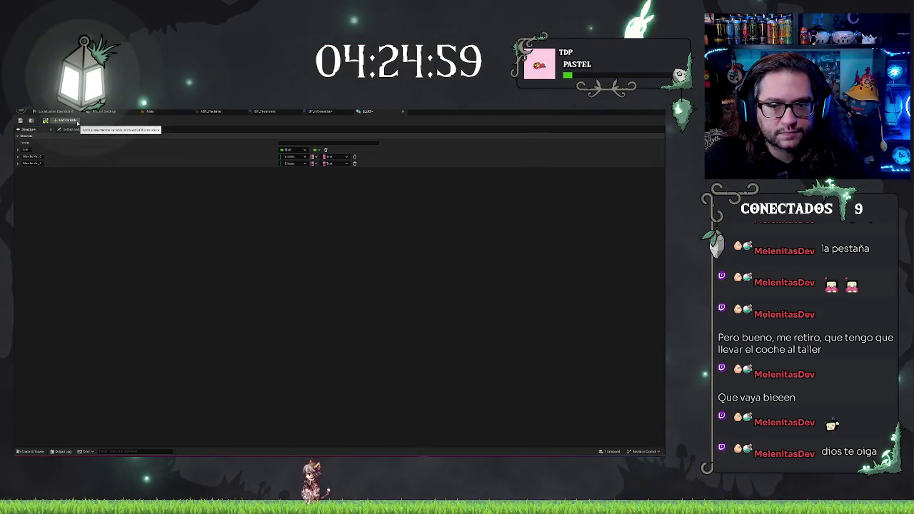
{"action": "left_click", "coordinate": [77, 121]}
{"action": "left_click", "coordinate": [354, 171]}
{"action": "left_click", "coordinate": [312, 172]}
{"action": "left_click", "coordinate": [291, 164]}
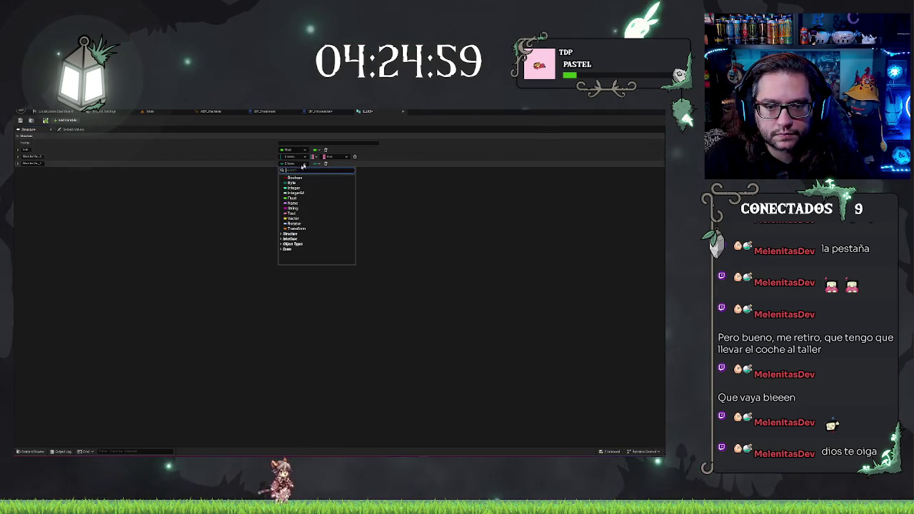
{"action": "left_click", "coordinate": [301, 213]}
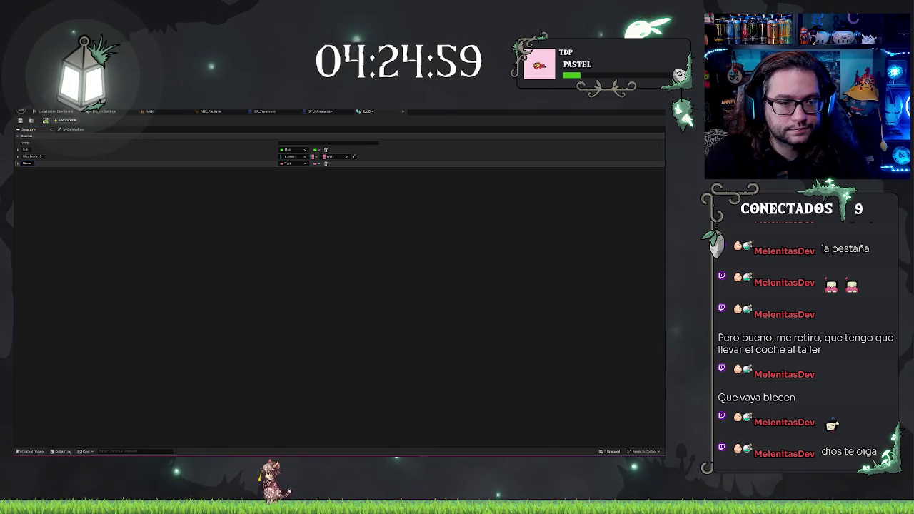
Rename the second member to 'Tipo' and review its container options without changing them
{"action": "left_click", "coordinate": [32, 156]}
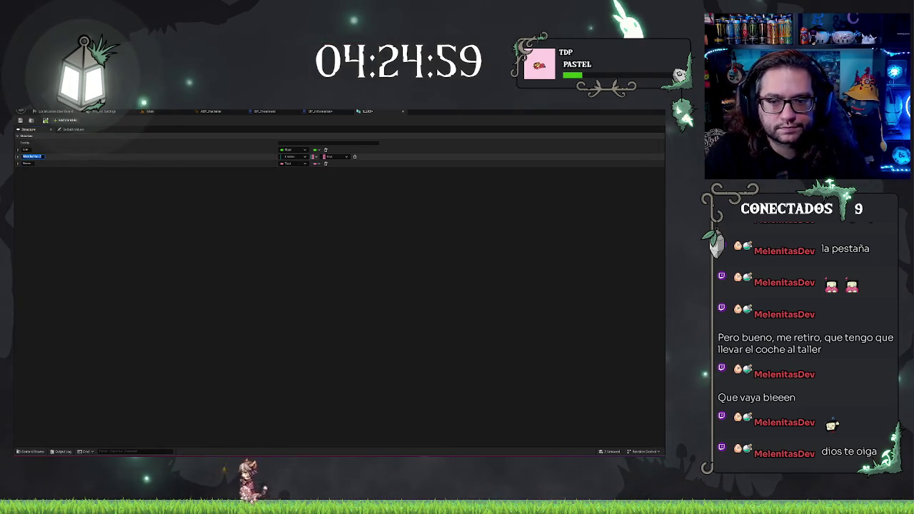
{"action": "type", "text": "Tipo"}
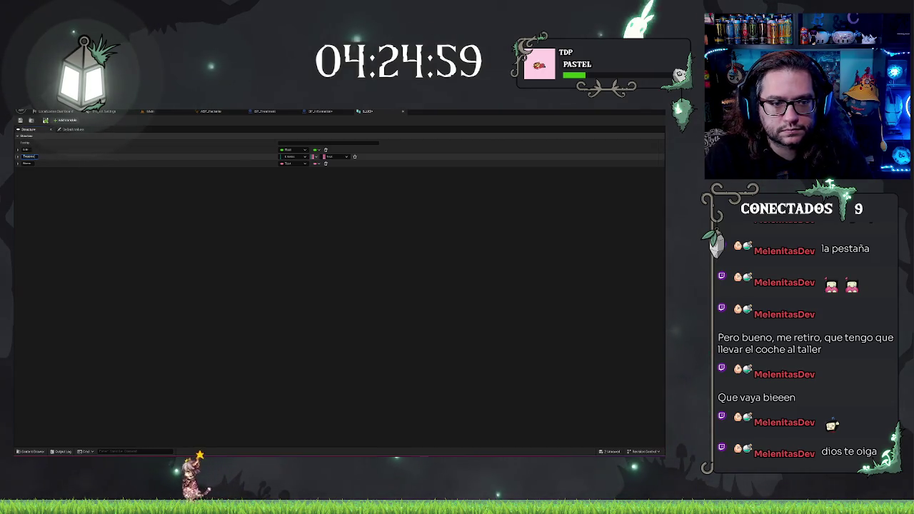
{"action": "left_click", "coordinate": [312, 156]}
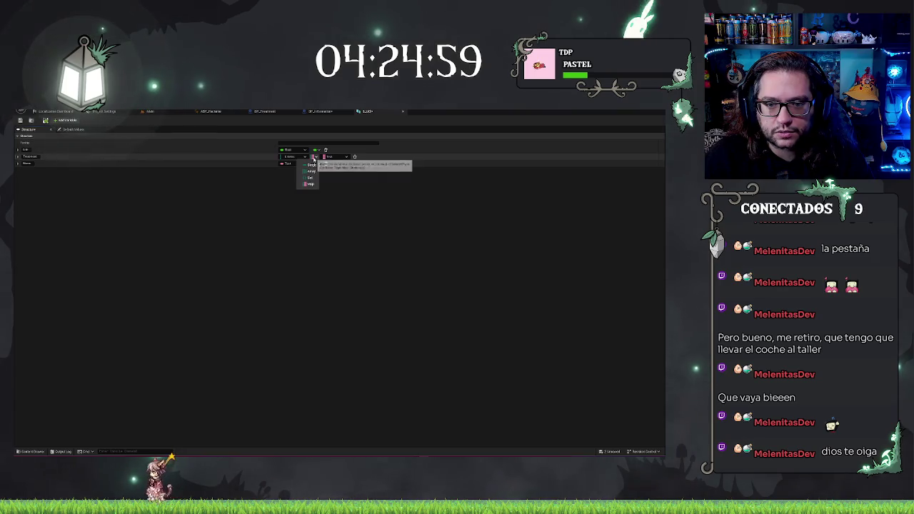
{"action": "left_click", "coordinate": [308, 205]}
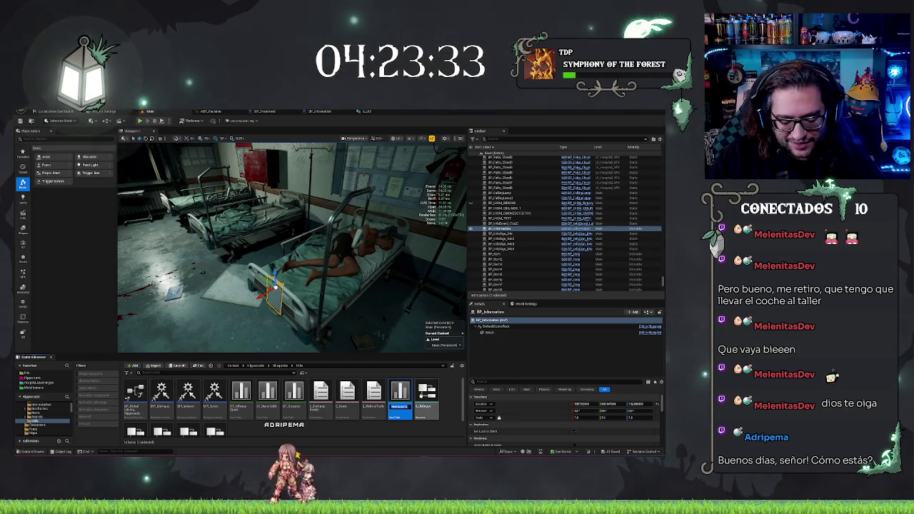
Rename the structure asset to a D1_UI_ name, removing the invalid space
{"action": "type", "text": "T"}
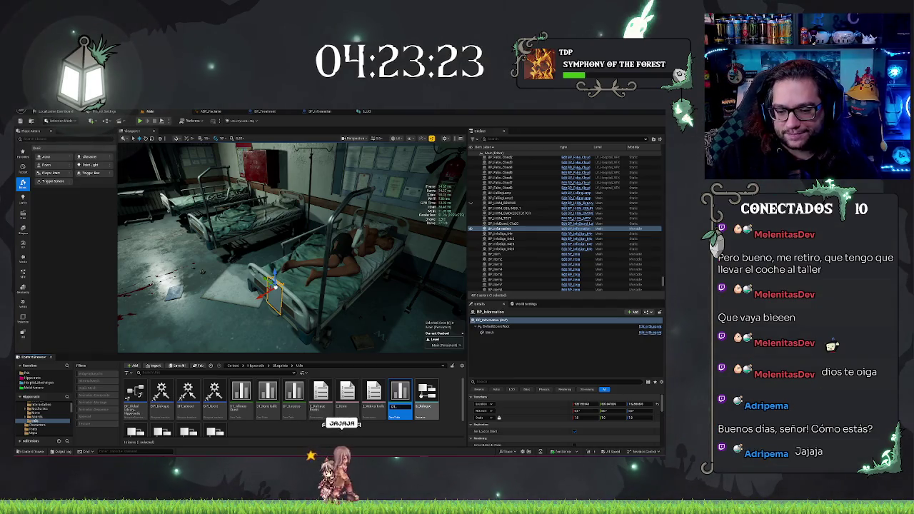
{"action": "type", "text": "I"}
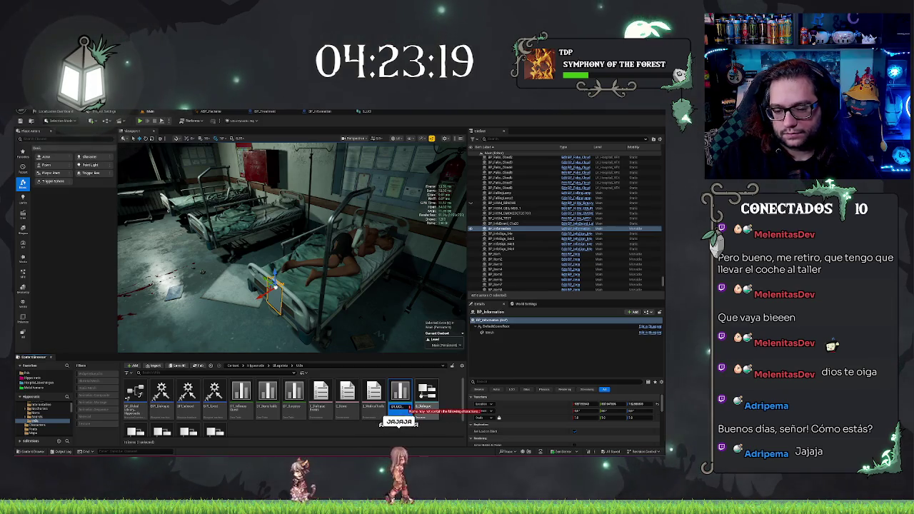
{"action": "key", "text": "BackSpace"}
{"action": "type", "text": "i"}
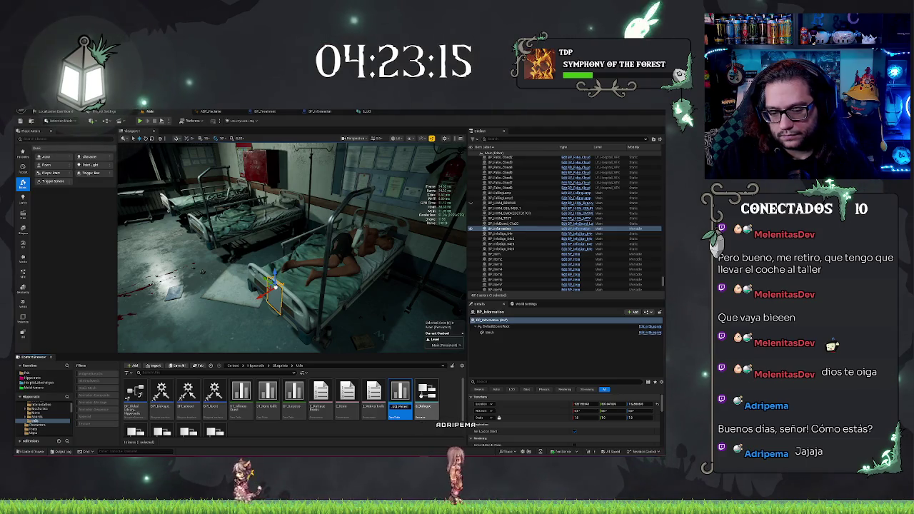
{"action": "key", "text": "Return"}
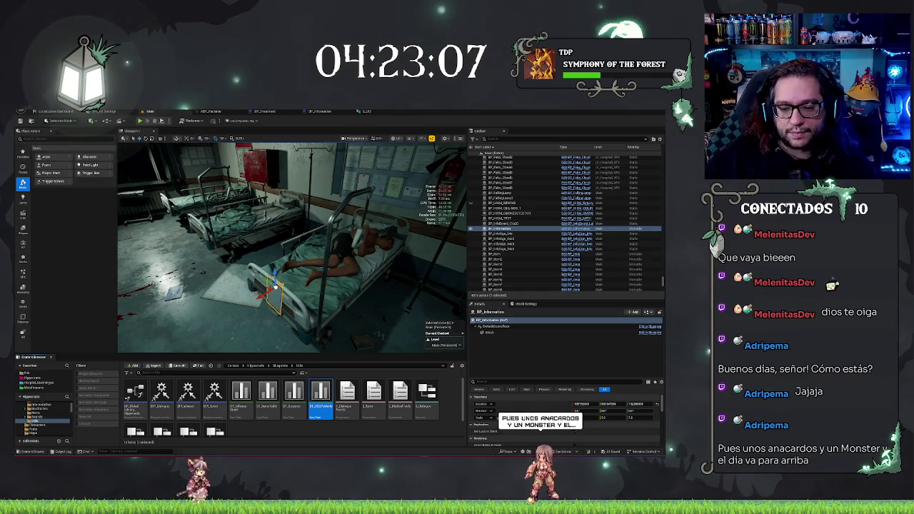
Add a struct member typed as a BP MC Patient Object Reference, found by searching 'patien'
{"action": "left_click", "coordinate": [359, 112]}
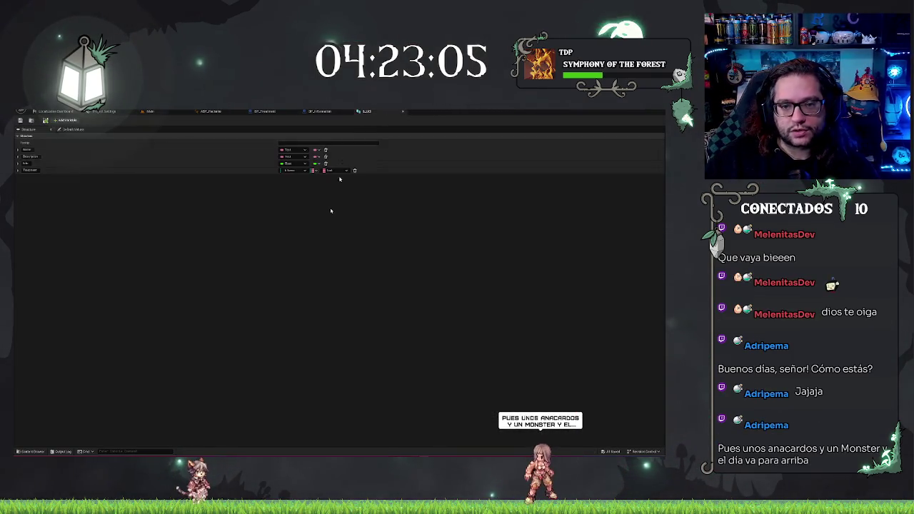
{"action": "left_click", "coordinate": [65, 121]}
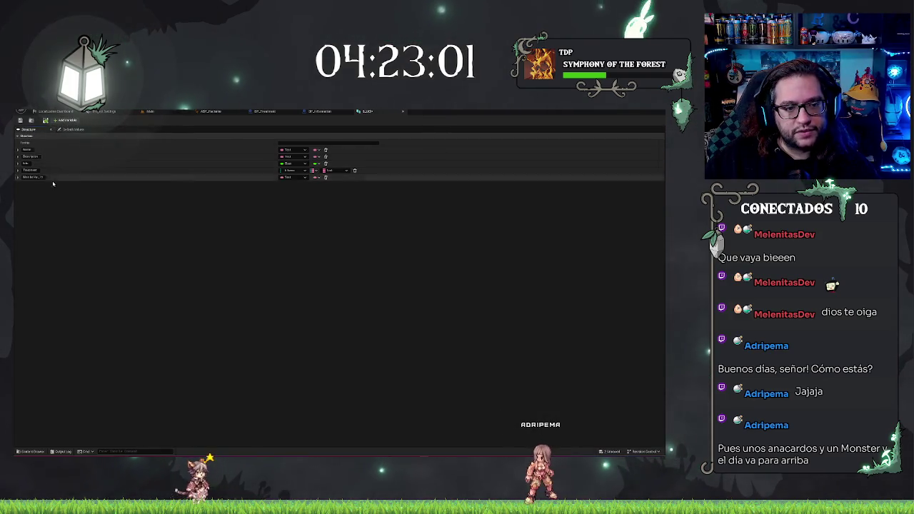
{"action": "left_click", "coordinate": [299, 176]}
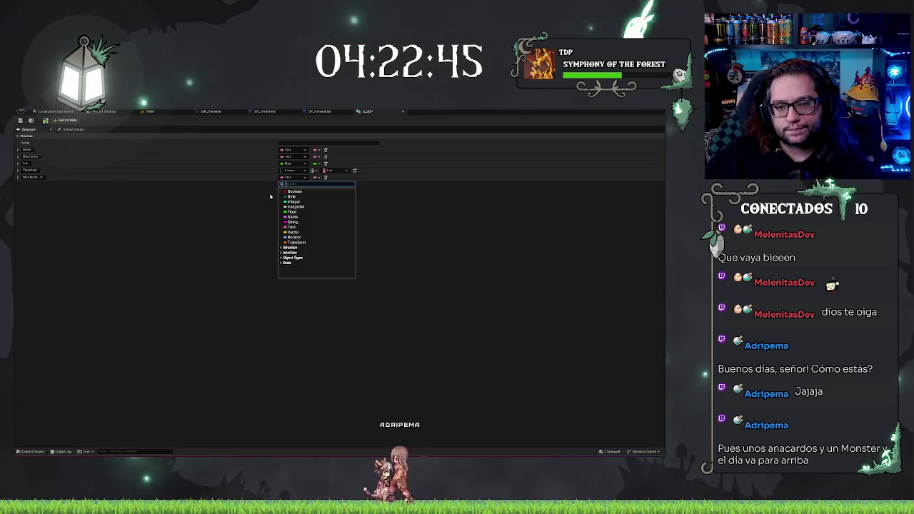
{"action": "type", "text": "neta"}
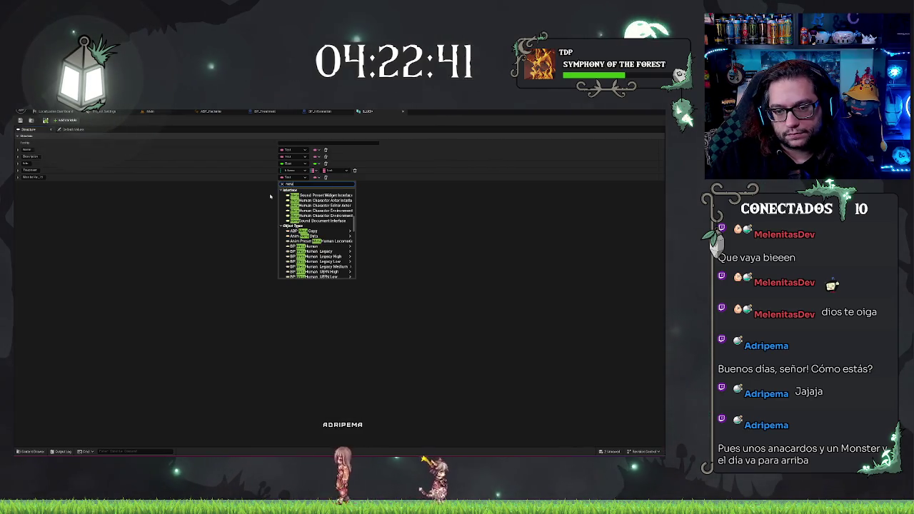
{"action": "scroll", "coordinate": [310, 232], "scroll_direction": "up", "scroll_amount": 3}
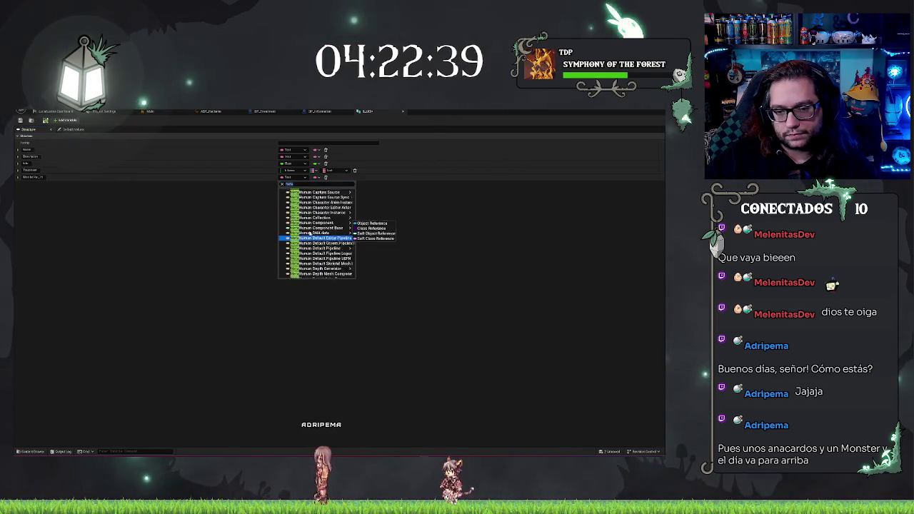
{"action": "scroll", "coordinate": [309, 232], "scroll_direction": "up", "scroll_amount": 1}
{"action": "double_click", "coordinate": [289, 183]}
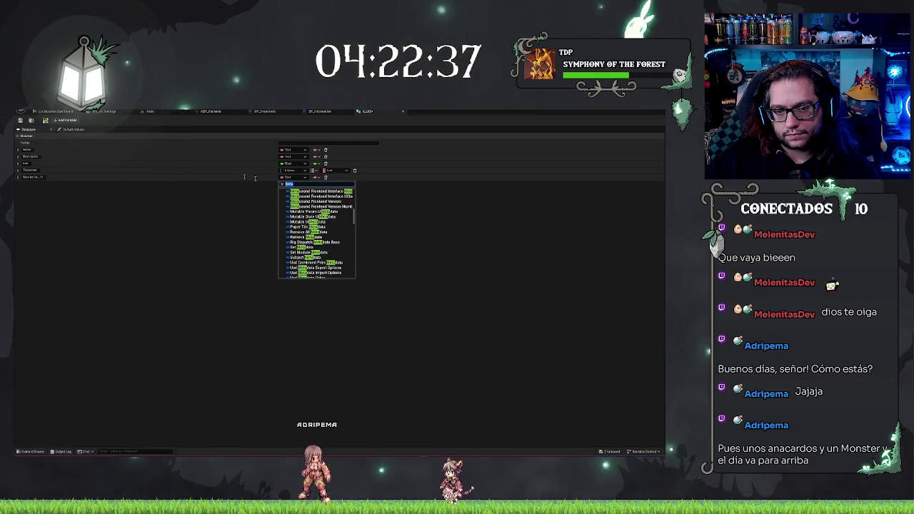
{"action": "type", "text": "patien"}
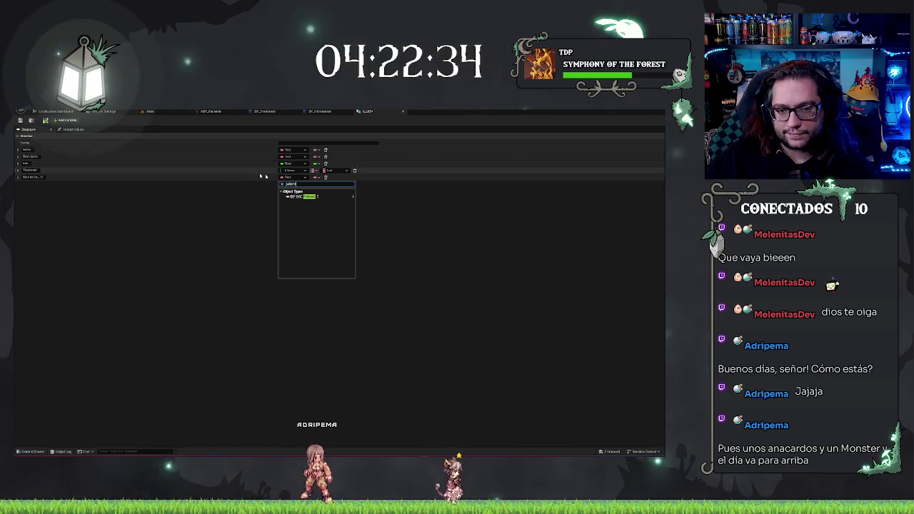
{"action": "mouse_move", "coordinate": [317, 197]}
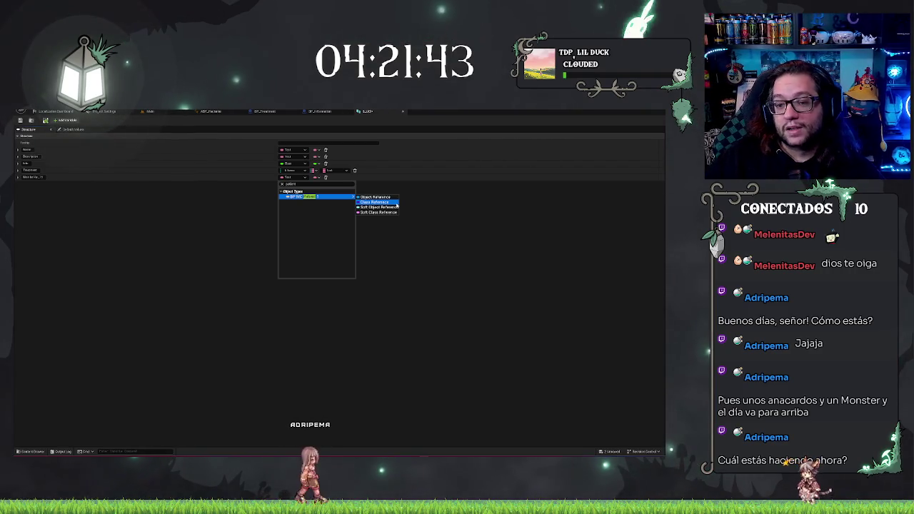
{"action": "left_click", "coordinate": [389, 199]}
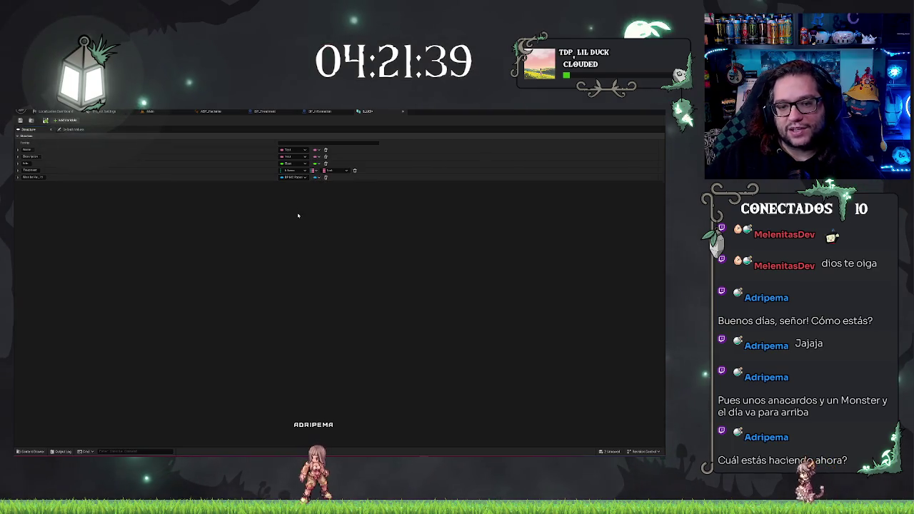
Add a sixth struct member of type Integer, then return to the hospital level
{"action": "left_click", "coordinate": [33, 176]}
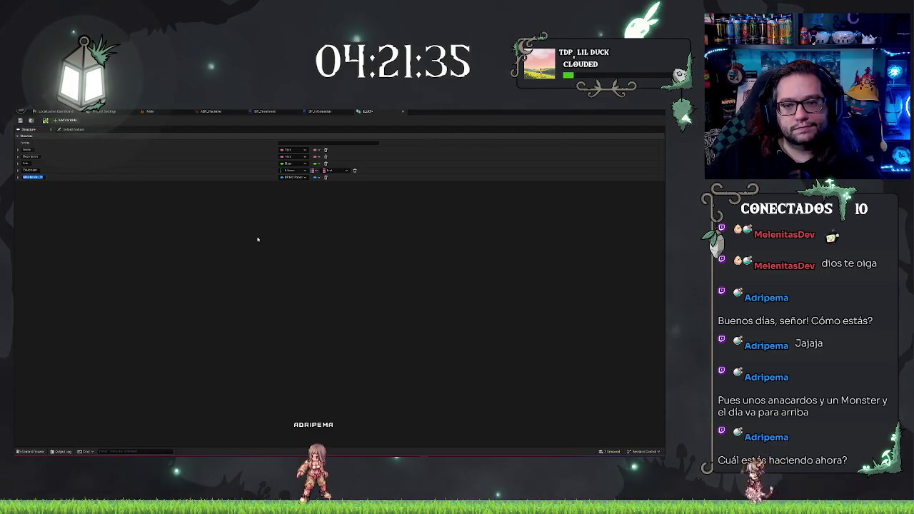
{"action": "left_click", "coordinate": [65, 119]}
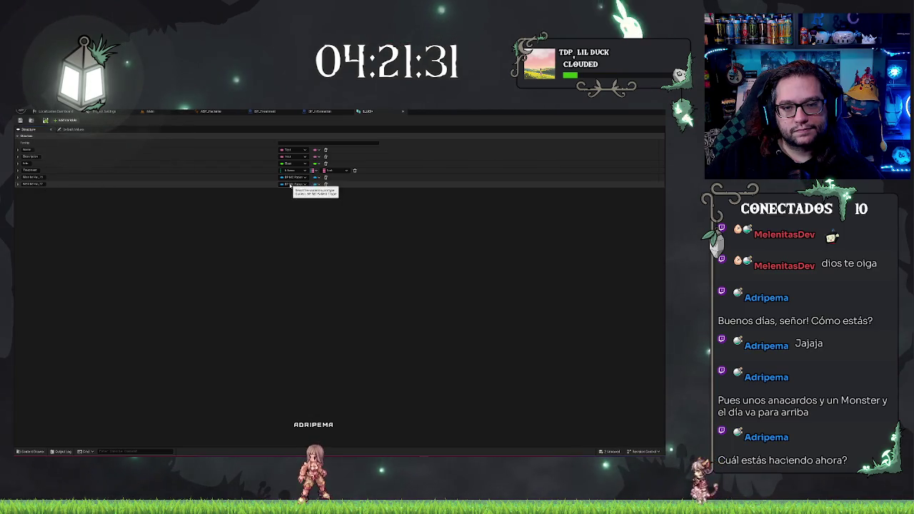
{"action": "left_click", "coordinate": [32, 183]}
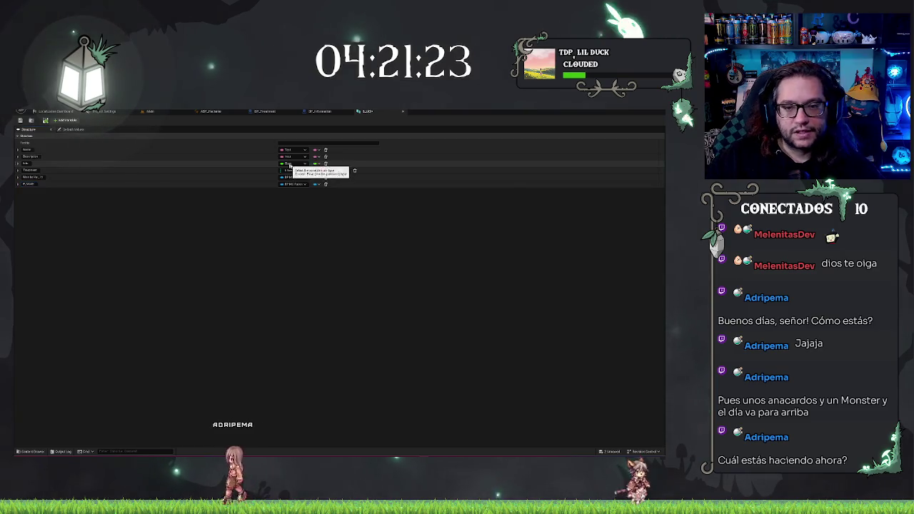
{"action": "left_click", "coordinate": [293, 184]}
{"action": "left_click", "coordinate": [301, 209]}
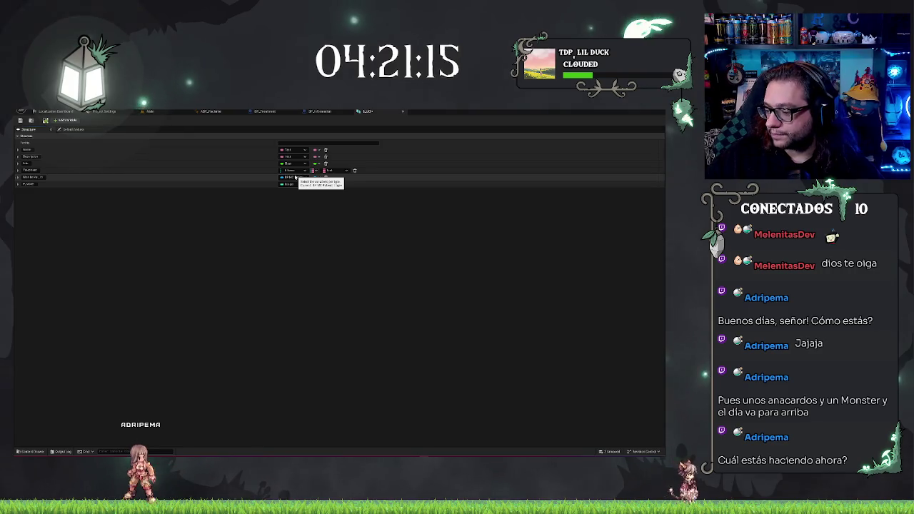
{"action": "left_click", "coordinate": [150, 112]}
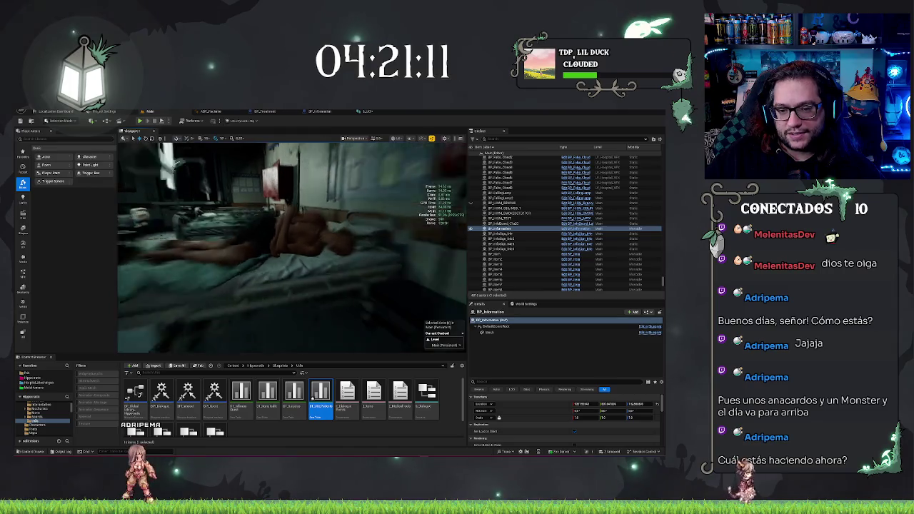
Play-test the hospital level in the editor with Alt+P, then stop the session
{"action": "right_click", "coordinate": [314, 274]}
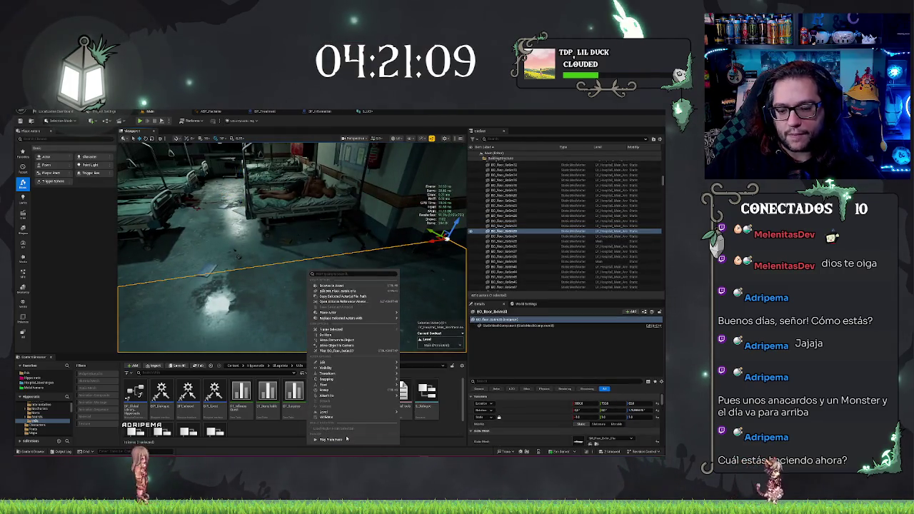
{"action": "key", "text": "Escape"}
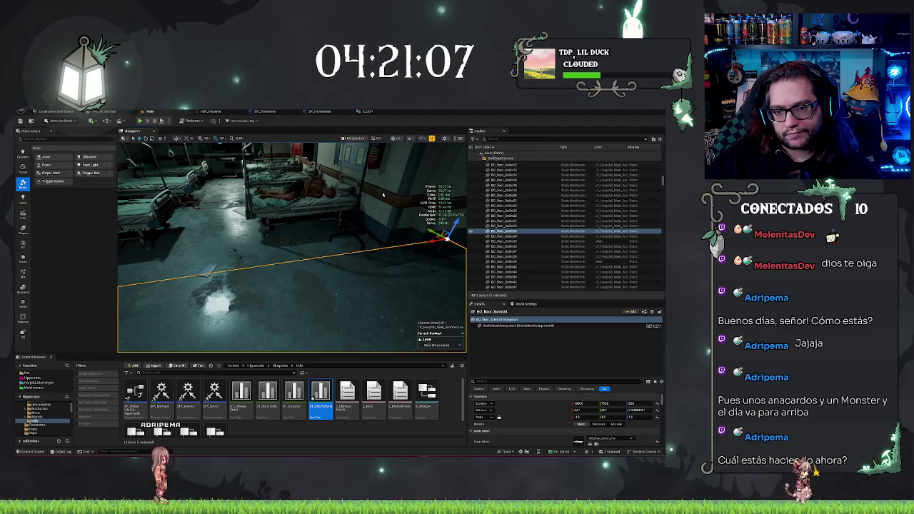
{"action": "key", "text": "alt+p"}
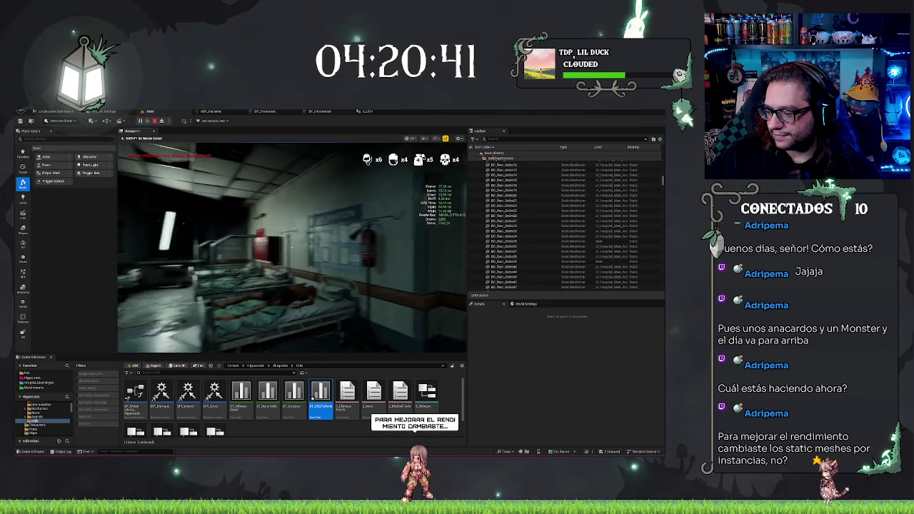
{"action": "key", "text": "Escape"}
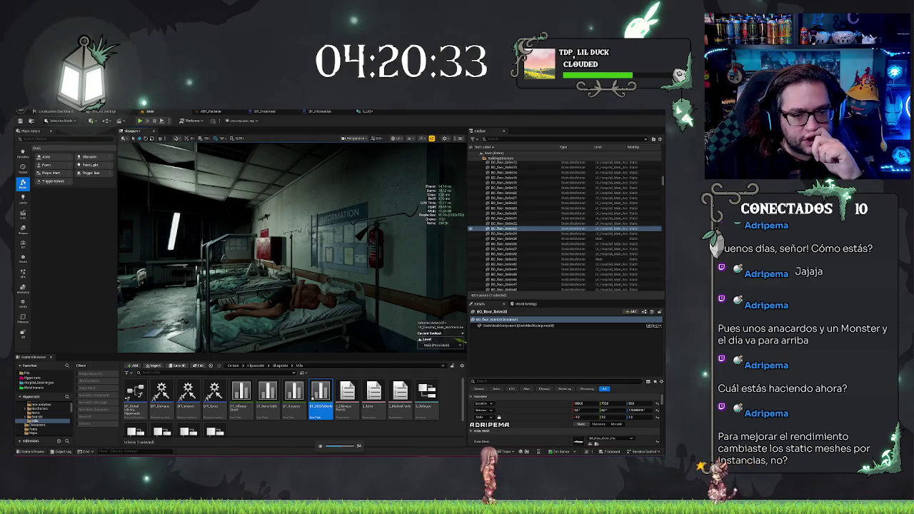
Fly down the graffiti corridor and select the arch and ceiling-cross pillar meshes
{"action": "key", "text": "f"}
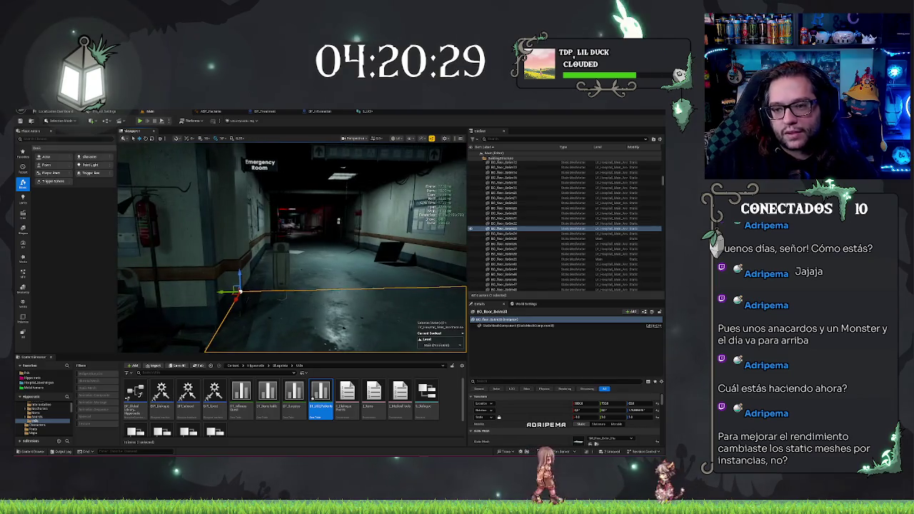
{"action": "key", "text": "Escape"}
{"action": "key", "text": "s"}
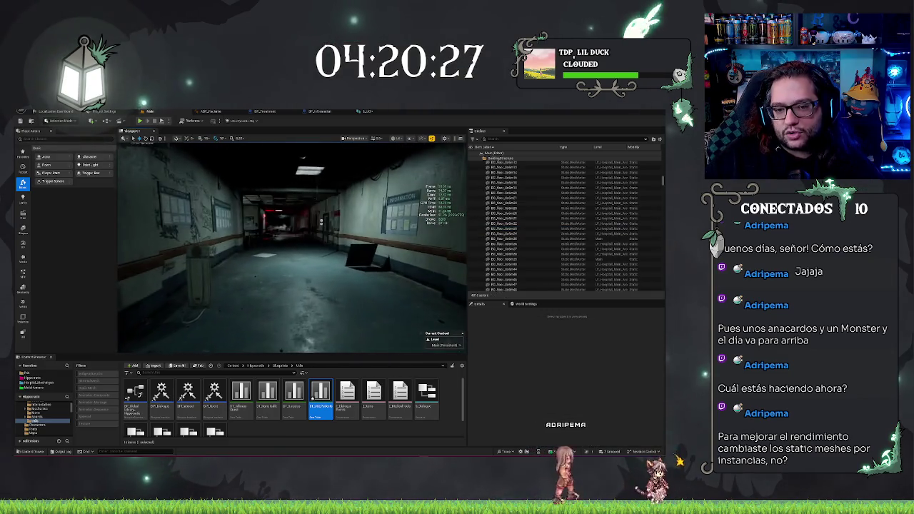
{"action": "key", "text": "w"}
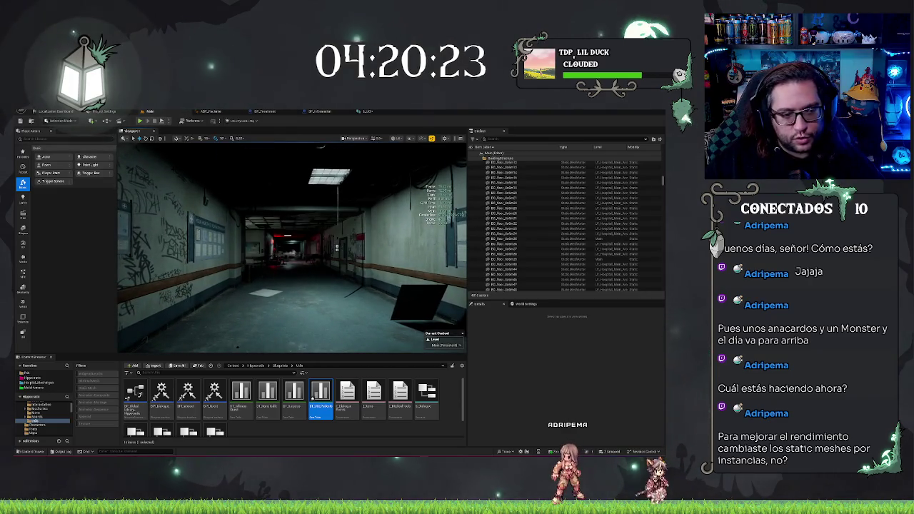
{"action": "key", "text": "w"}
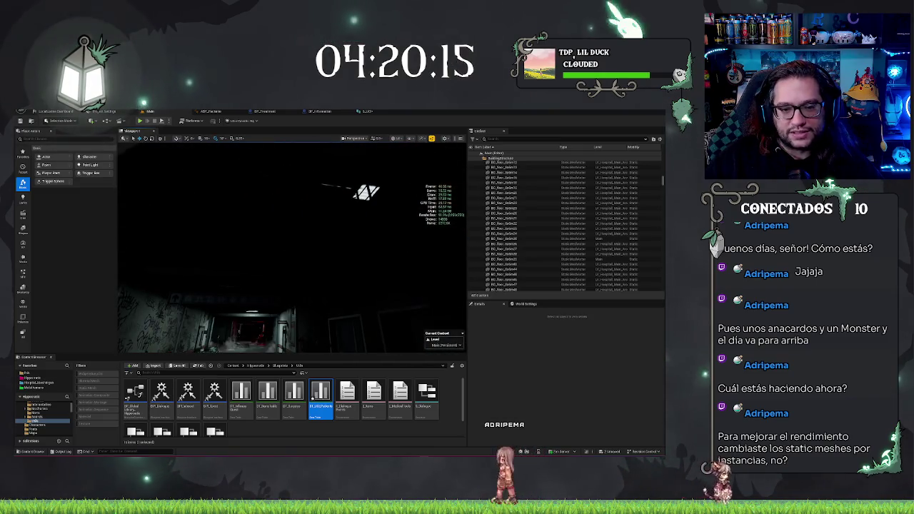
{"action": "left_click", "coordinate": [214, 237]}
{"action": "left_click", "coordinate": [264, 278]}
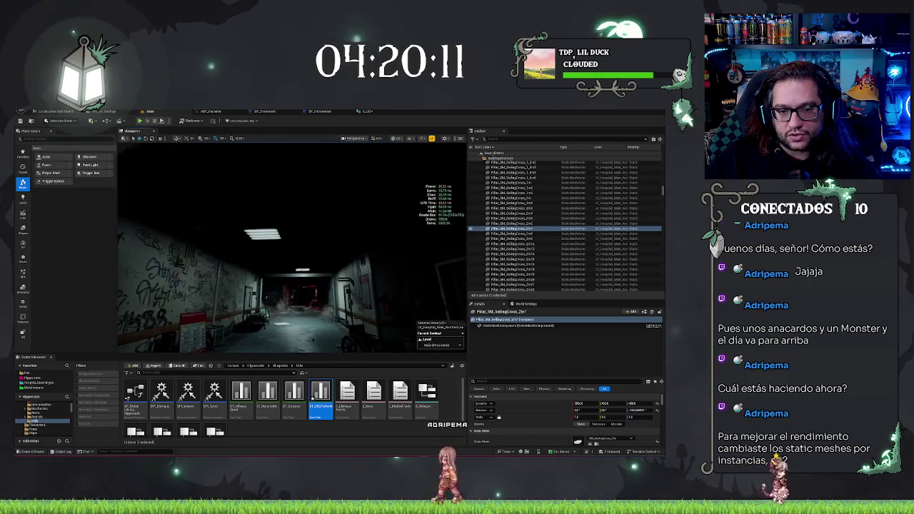
Inspect the ceiling tiles and BP_HISM_CEILINGS_1's hierarchical instanced static mesh component
{"action": "left_click", "coordinate": [235, 214]}
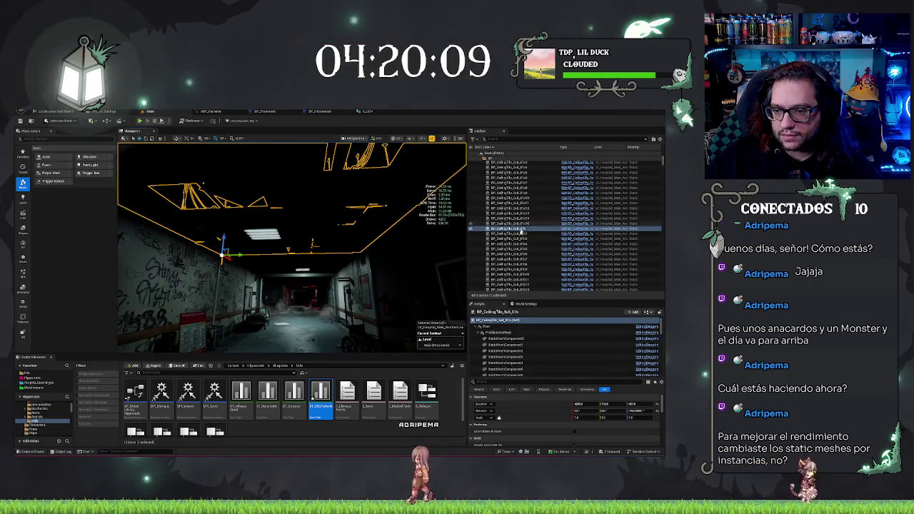
{"action": "left_click", "coordinate": [293, 258]}
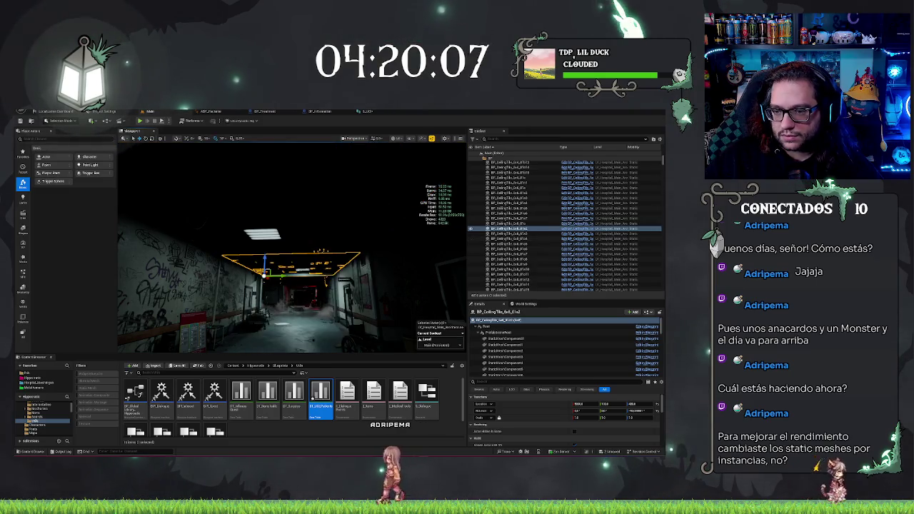
{"action": "key", "text": "f"}
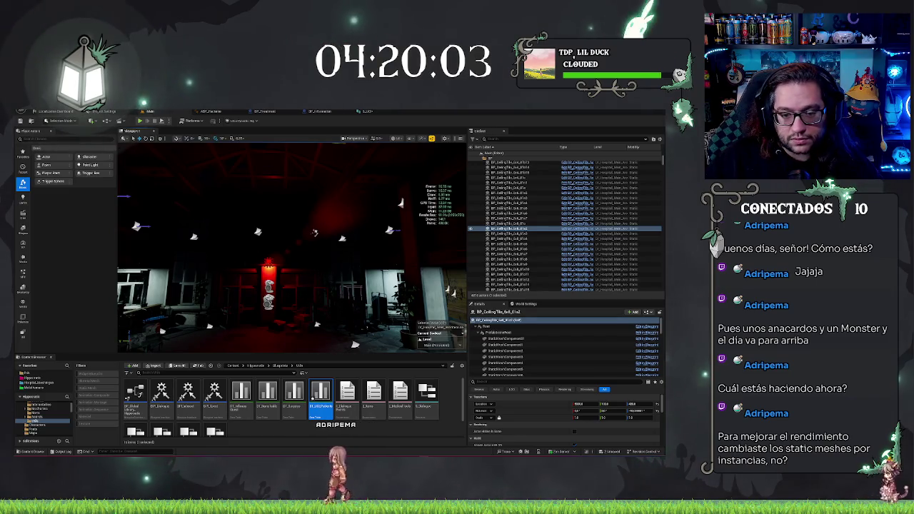
{"action": "left_click", "coordinate": [314, 232]}
{"action": "key", "text": "f"}
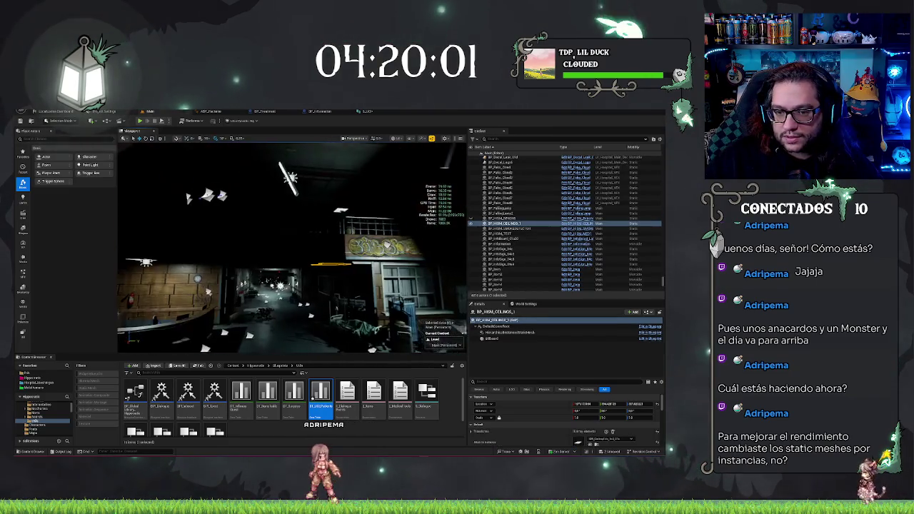
{"action": "left_click", "coordinate": [512, 332]}
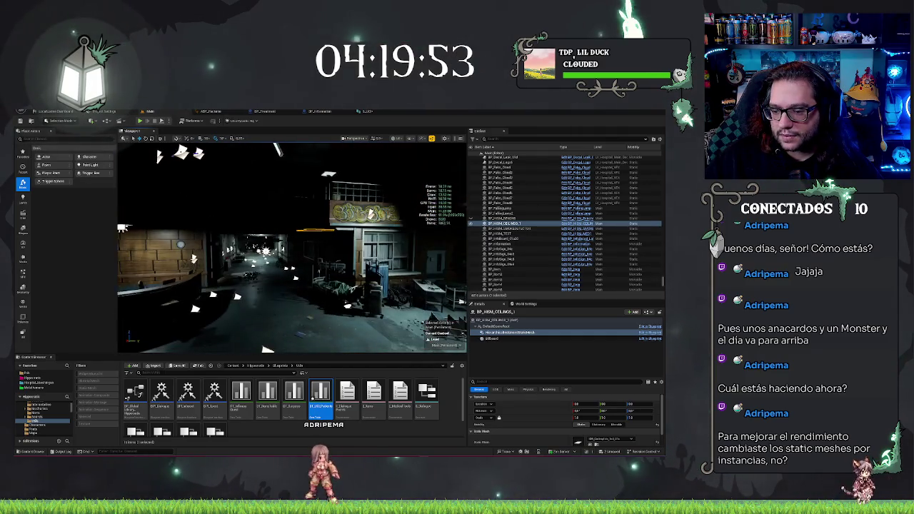
{"action": "scroll", "coordinate": [657, 415], "scroll_direction": "down", "scroll_amount": 3}
{"action": "scroll", "coordinate": [604, 419], "scroll_direction": "up", "scroll_amount": 2}
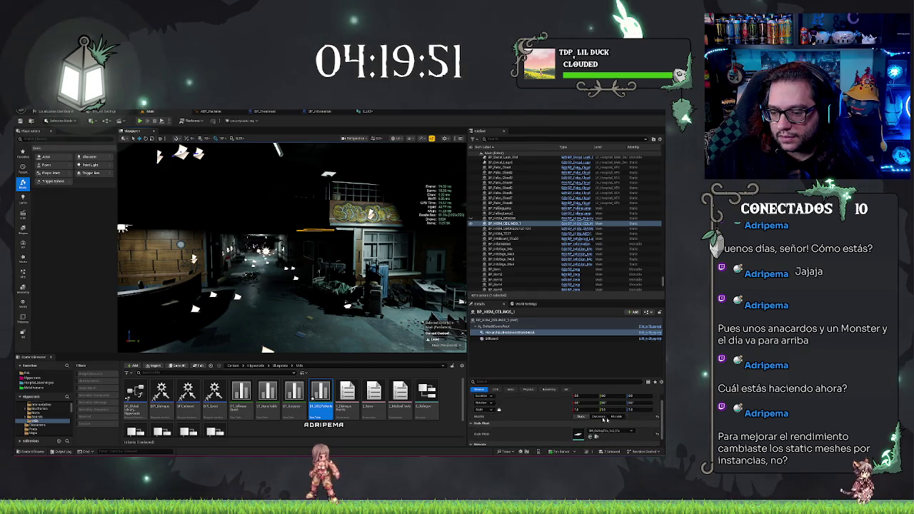
{"action": "scroll", "coordinate": [498, 419], "scroll_direction": "down", "scroll_amount": 3}
{"action": "scroll", "coordinate": [503, 418], "scroll_direction": "up", "scroll_amount": 3}
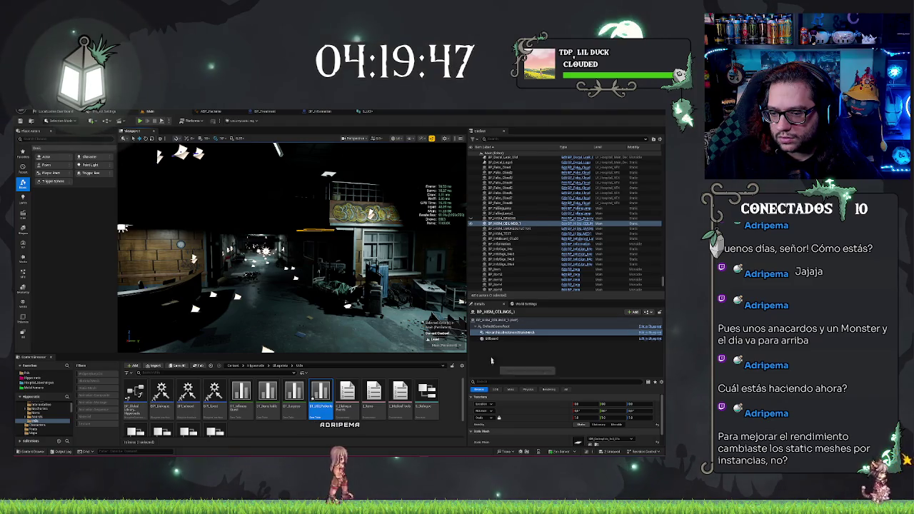
{"action": "double_click", "coordinate": [492, 332]}
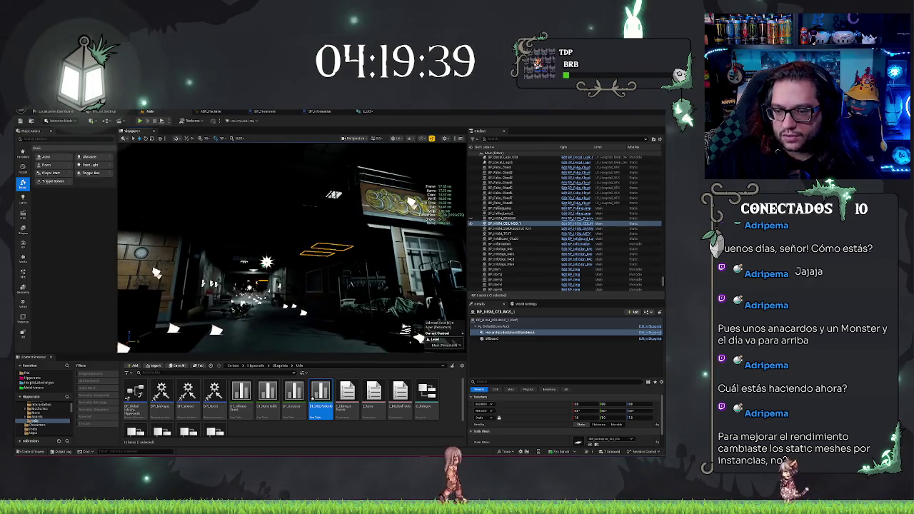
Check the smoke detector blueprint's instanced mesh component, then the TEST and info board actors
{"action": "key", "text": "Down"}
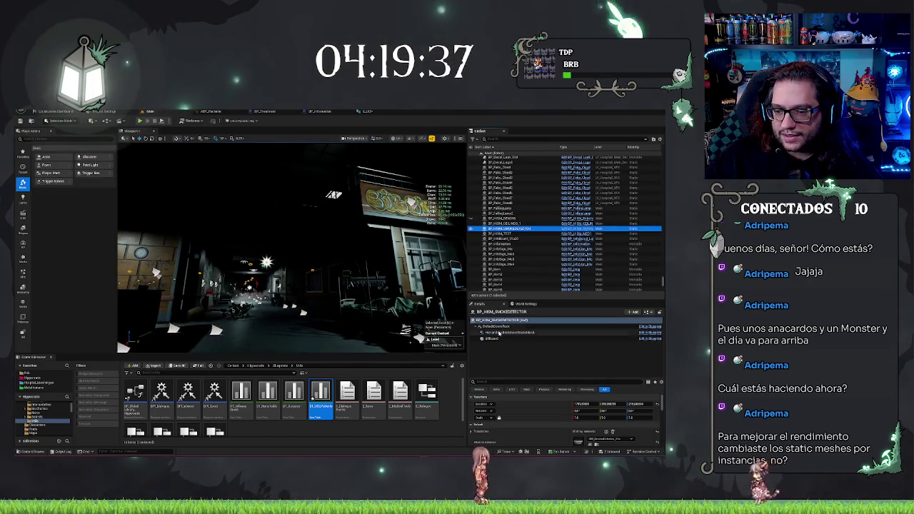
{"action": "left_click", "coordinate": [503, 333]}
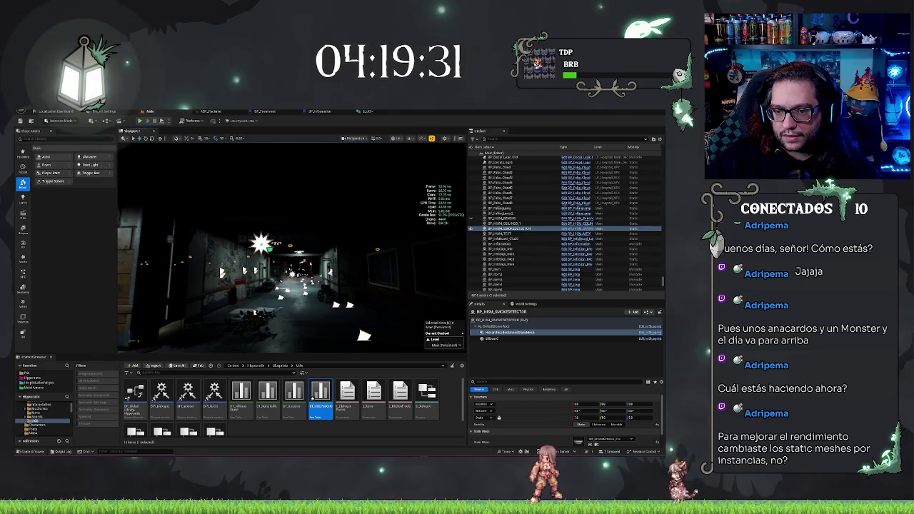
{"action": "left_click", "coordinate": [496, 233]}
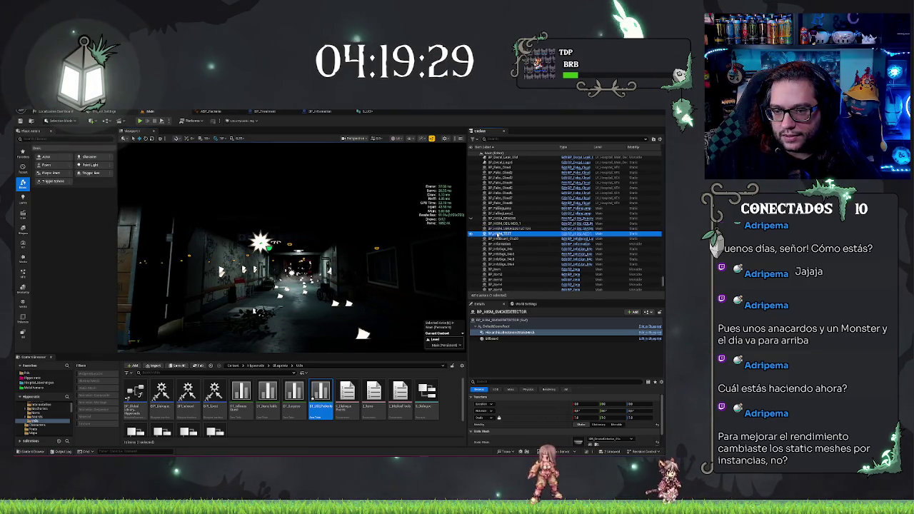
{"action": "left_click", "coordinate": [493, 229]}
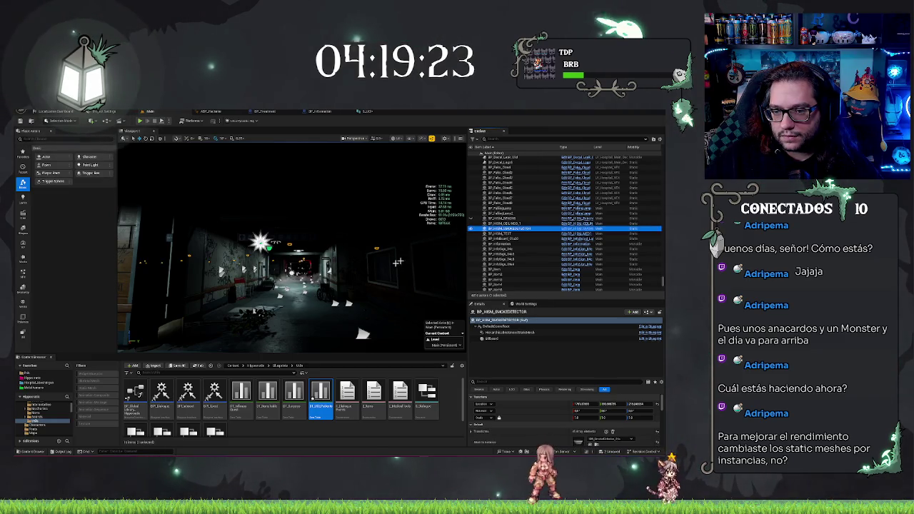
{"action": "left_click", "coordinate": [516, 239]}
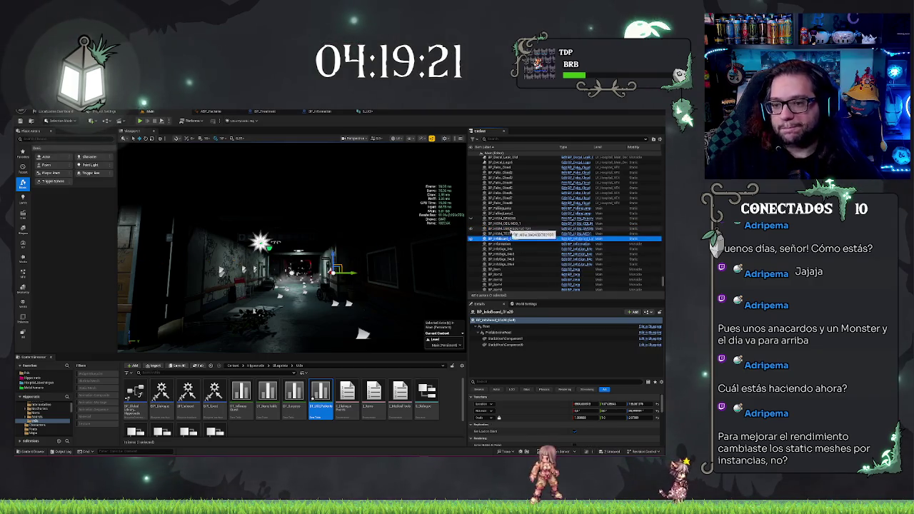
Focus the smoke detector blueprint, select the info sign, and switch to Game View
{"action": "double_click", "coordinate": [513, 229]}
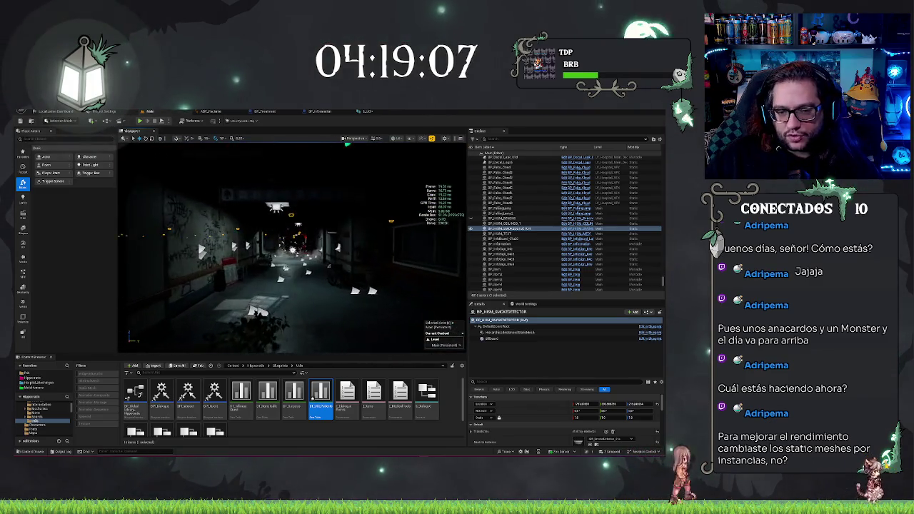
{"action": "left_click", "coordinate": [429, 244]}
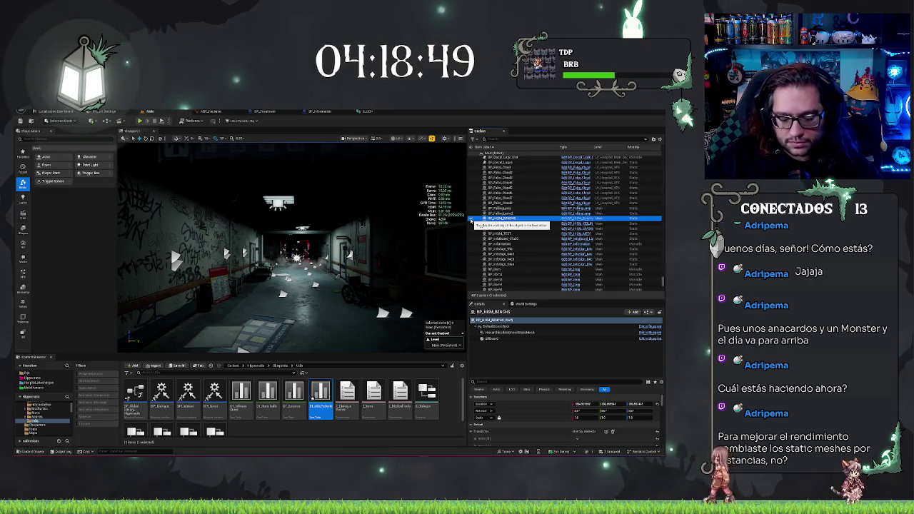
{"action": "key", "text": "g"}
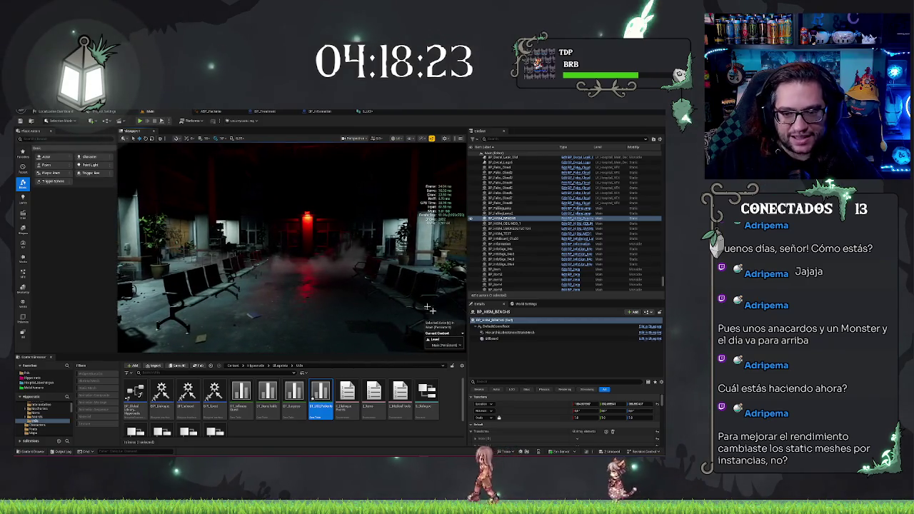
Toggle BP_HISM_BENCHES visibility off, on and off to see which benches it controls
{"action": "left_click", "coordinate": [471, 219]}
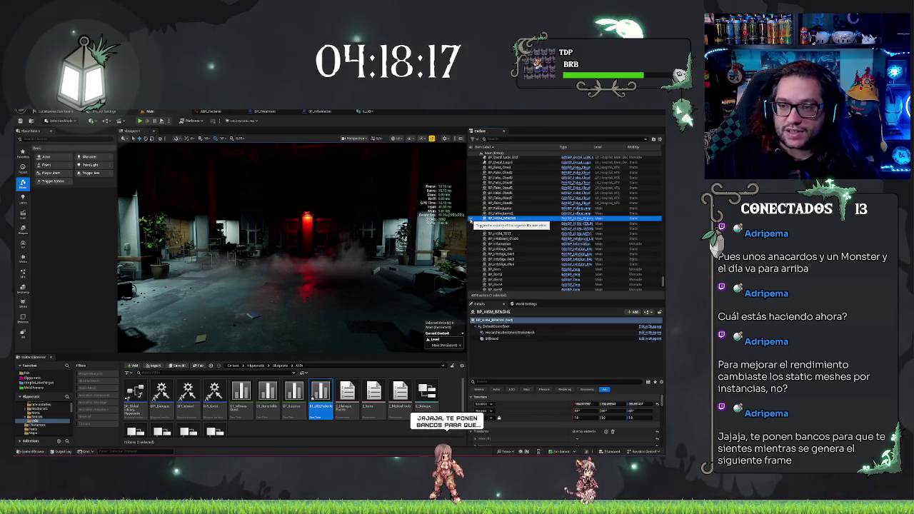
{"action": "left_click", "coordinate": [471, 219]}
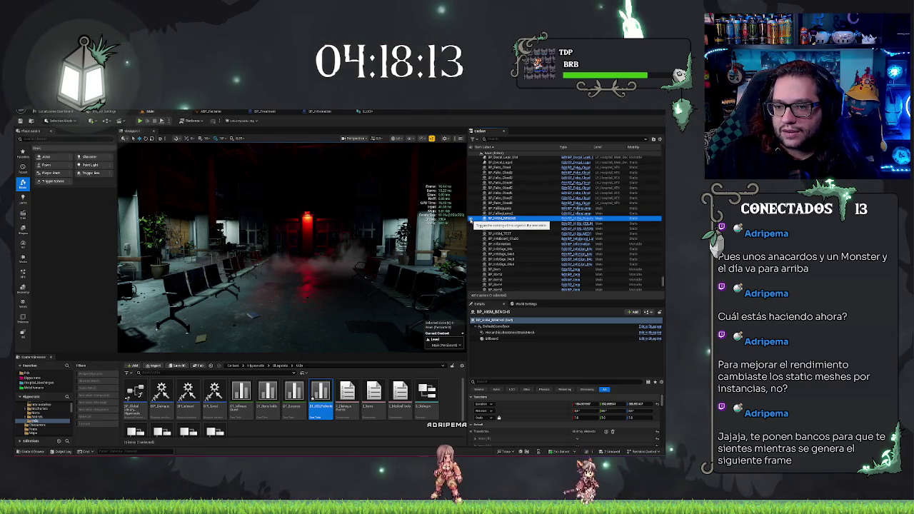
{"action": "left_click", "coordinate": [471, 220]}
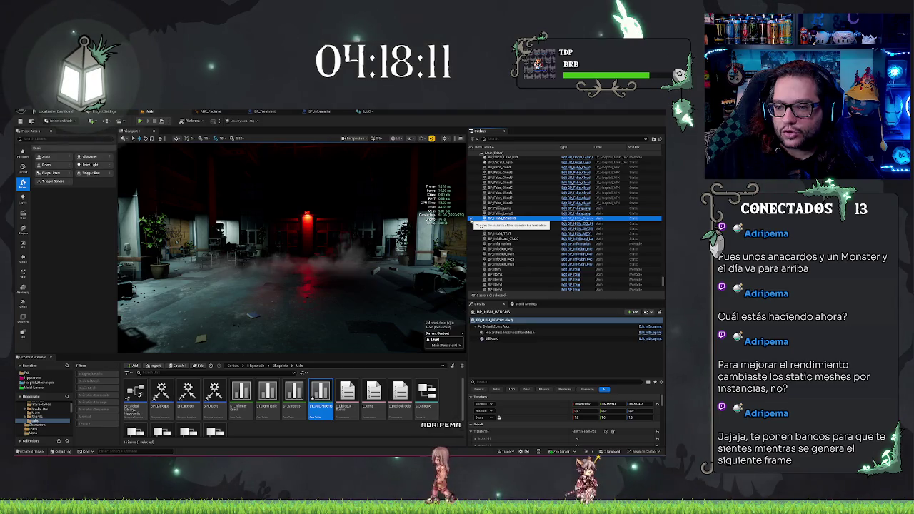
Show the benches again and orbit around them from other angles
{"action": "left_click", "coordinate": [471, 220]}
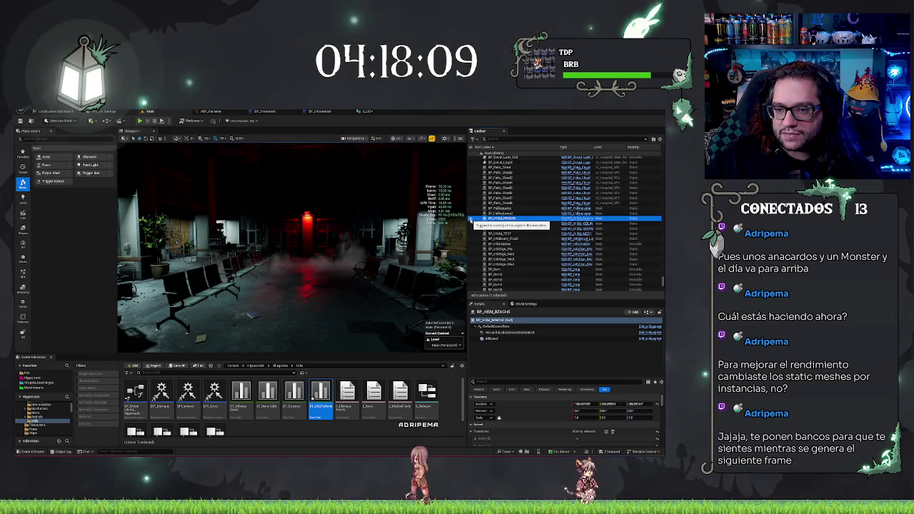
{"action": "left_click_drag", "start_coordinate": [300, 249], "coordinate": [271, 251]}
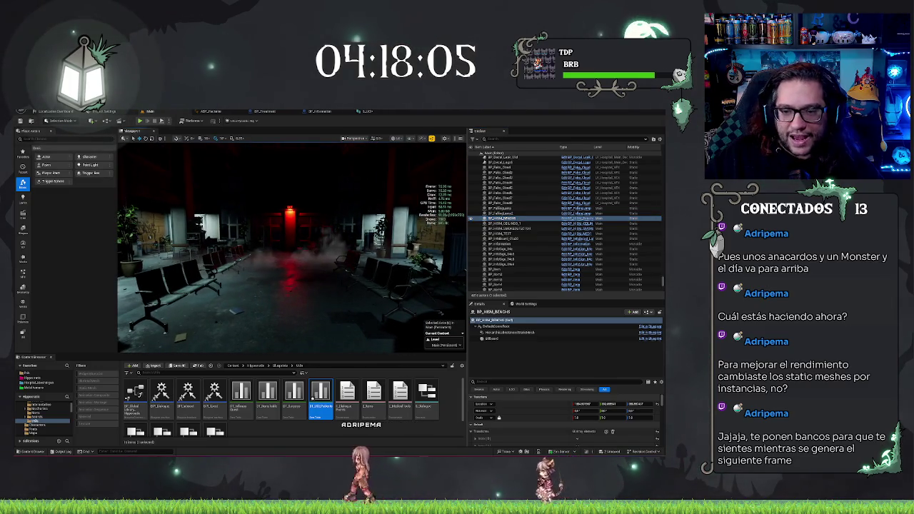
{"action": "left_click_drag", "start_coordinate": [271, 251], "coordinate": [228, 251]}
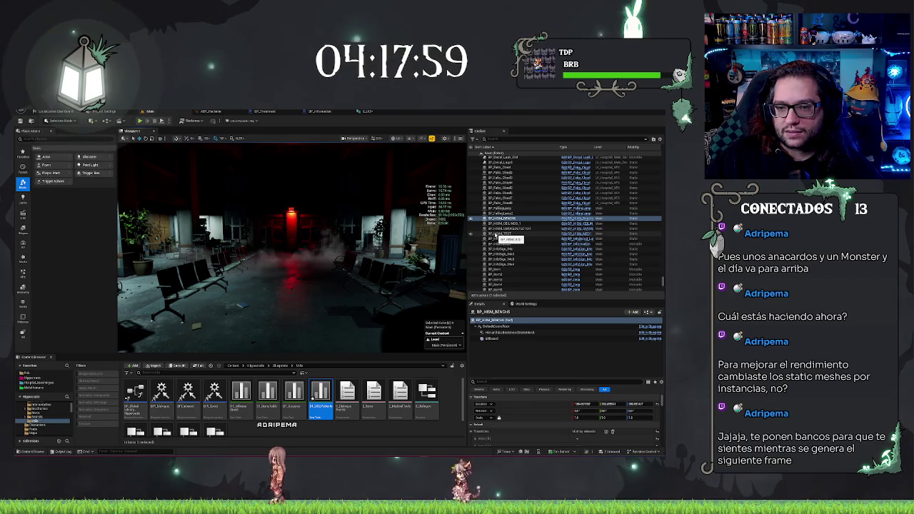
{"action": "key", "text": "f"}
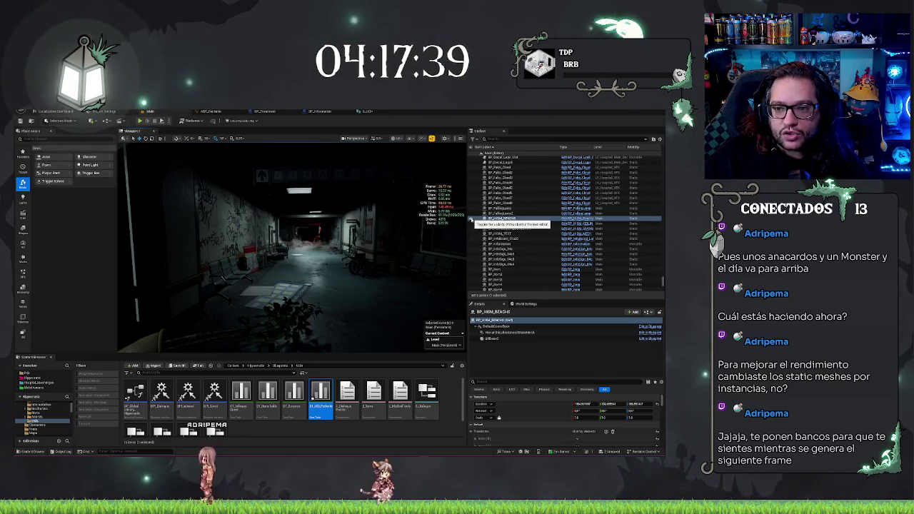
Select the bench blueprint actor and fly forward down the corridor
{"action": "left_click", "coordinate": [471, 219]}
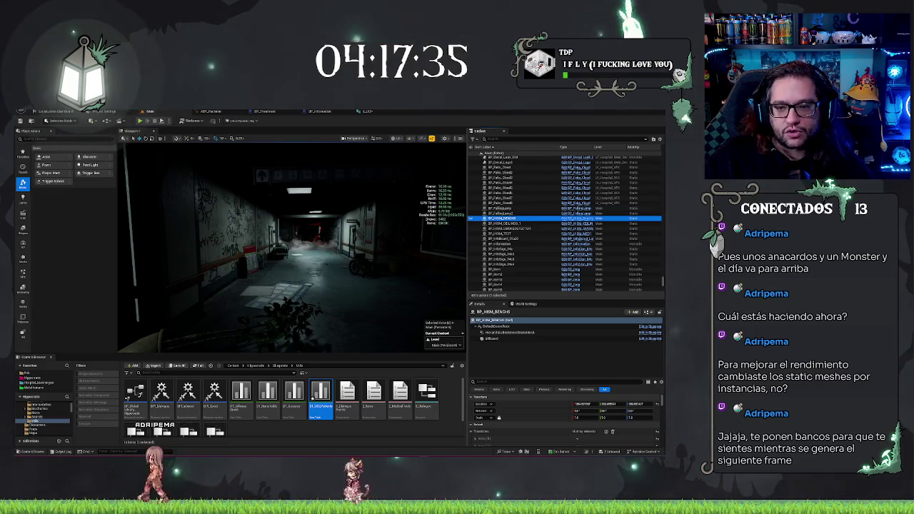
{"action": "key", "text": "w"}
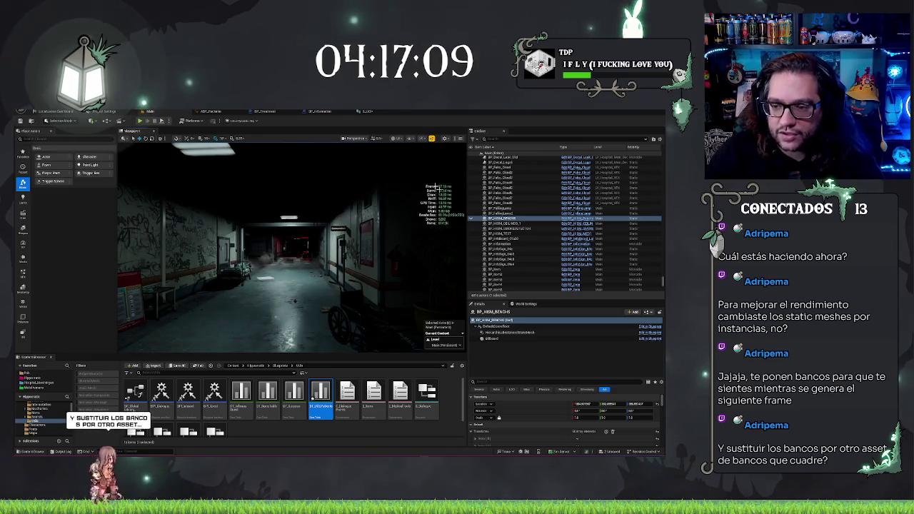
{"action": "left_click", "coordinate": [471, 218]}
Expand the bench blueprint's instance component and swap its mesh to SM_BreadBag_01a
{"action": "left_click_drag", "start_coordinate": [300, 271], "coordinate": [284, 256]}
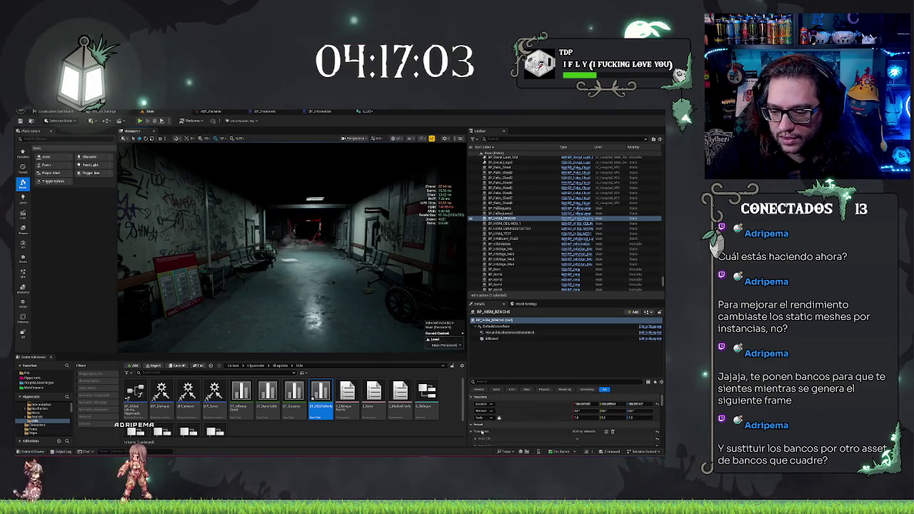
{"action": "scroll", "coordinate": [482, 431], "scroll_direction": "down", "scroll_amount": 1}
{"action": "left_click", "coordinate": [475, 406]}
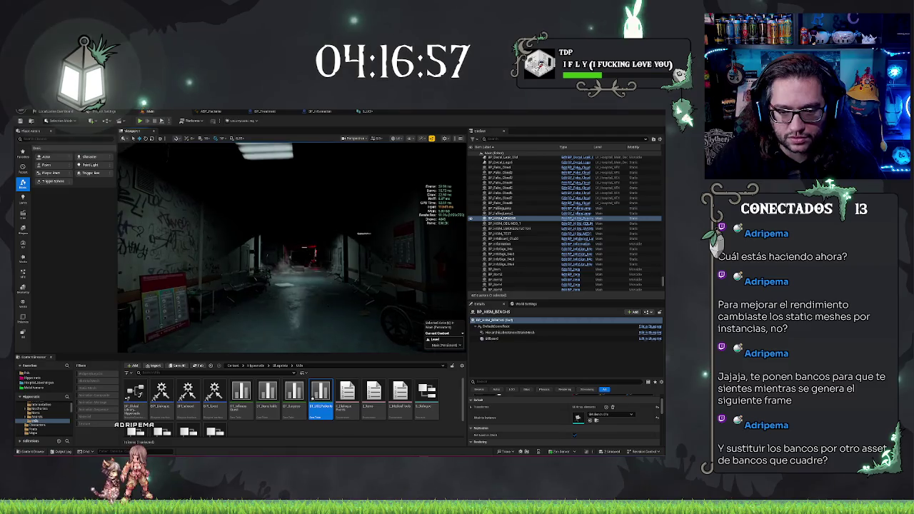
{"action": "left_click", "coordinate": [601, 414]}
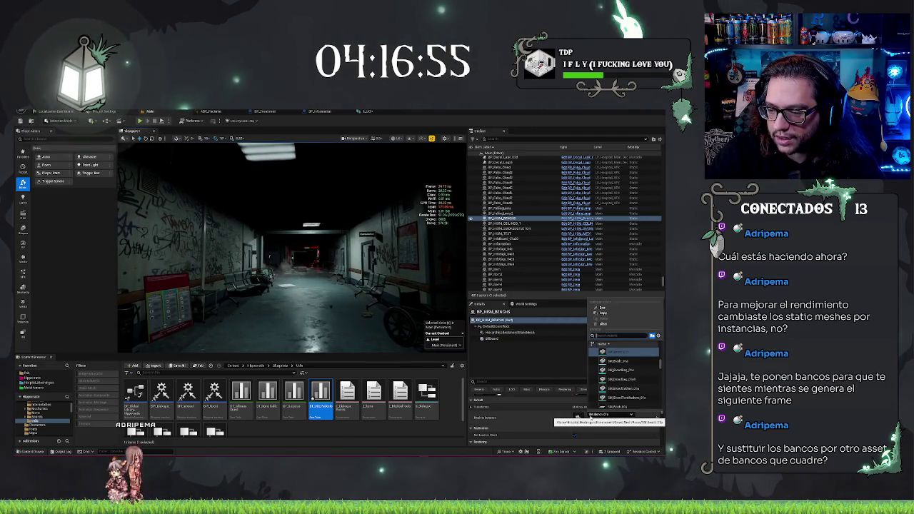
{"action": "scroll", "coordinate": [631, 377], "scroll_direction": "up", "scroll_amount": 1}
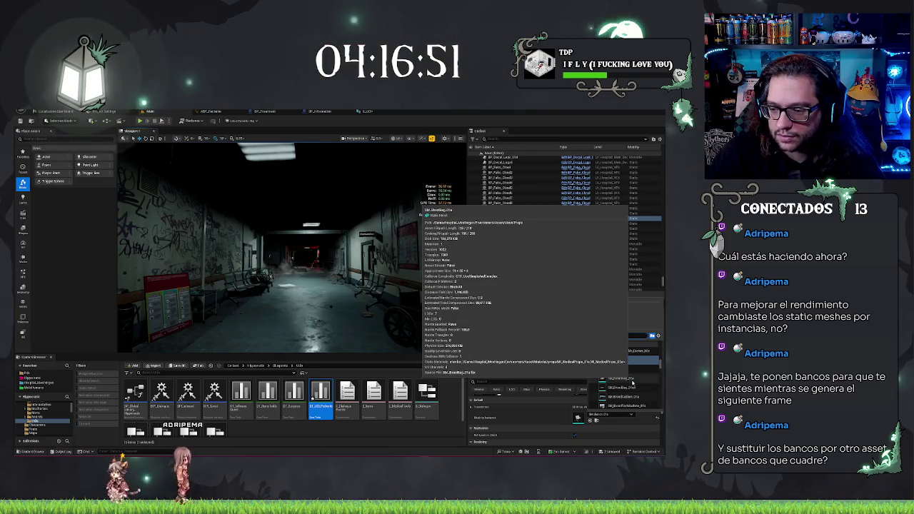
{"action": "left_click", "coordinate": [632, 382]}
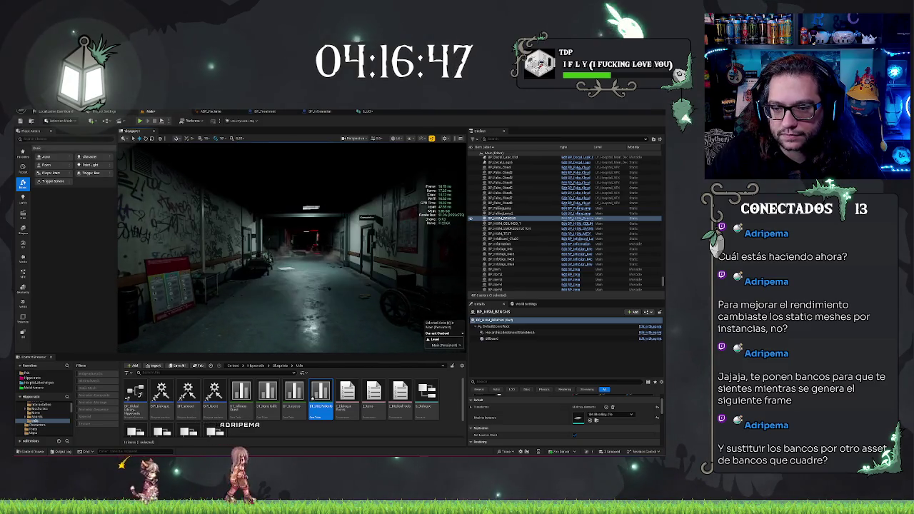
Search the mesh picker for 'chai' and apply the first chair mesh to the instances
{"action": "left_click", "coordinate": [606, 414]}
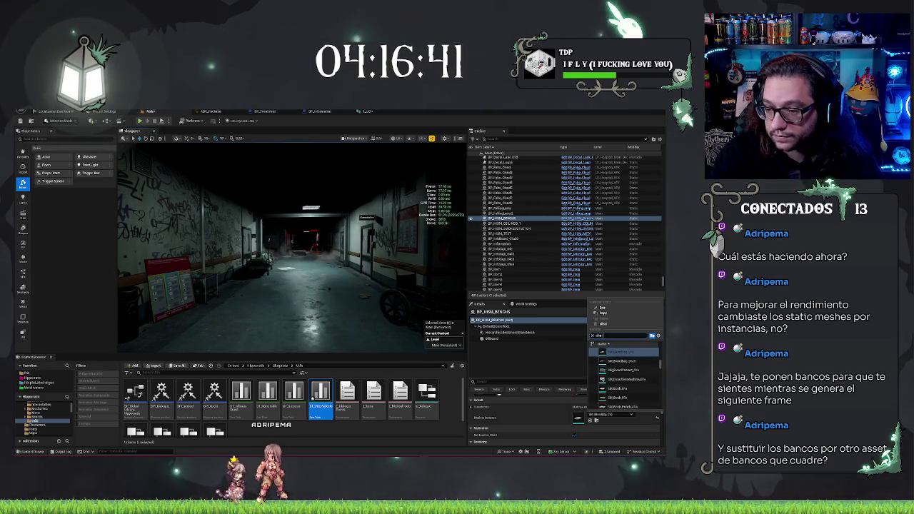
{"action": "type", "text": "ba"}
{"action": "key", "text": "BackSpace"}
{"action": "key", "text": "BackSpace"}
{"action": "type", "text": "chai"}
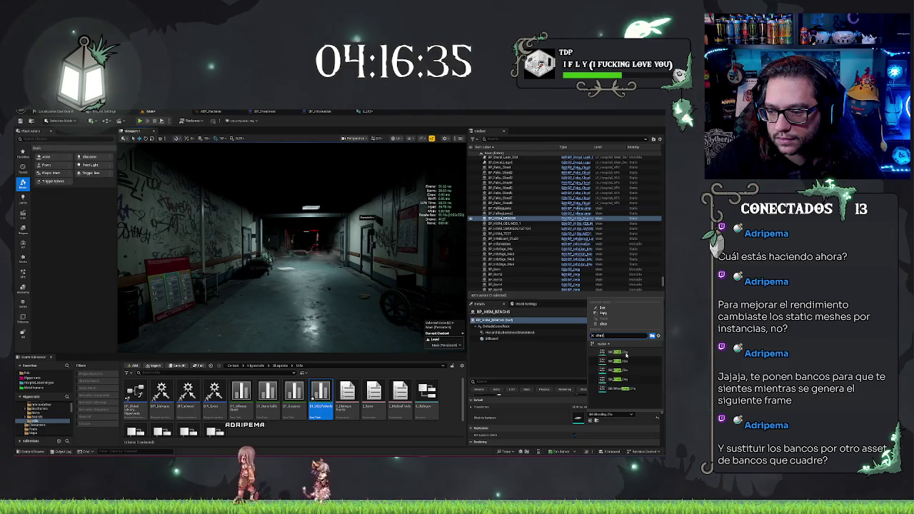
{"action": "left_click", "coordinate": [612, 354]}
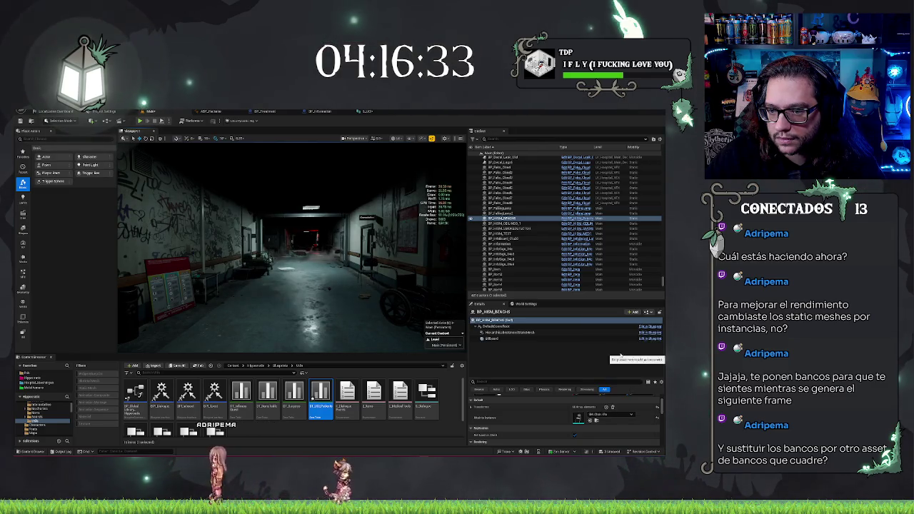
{"action": "key", "text": "w"}
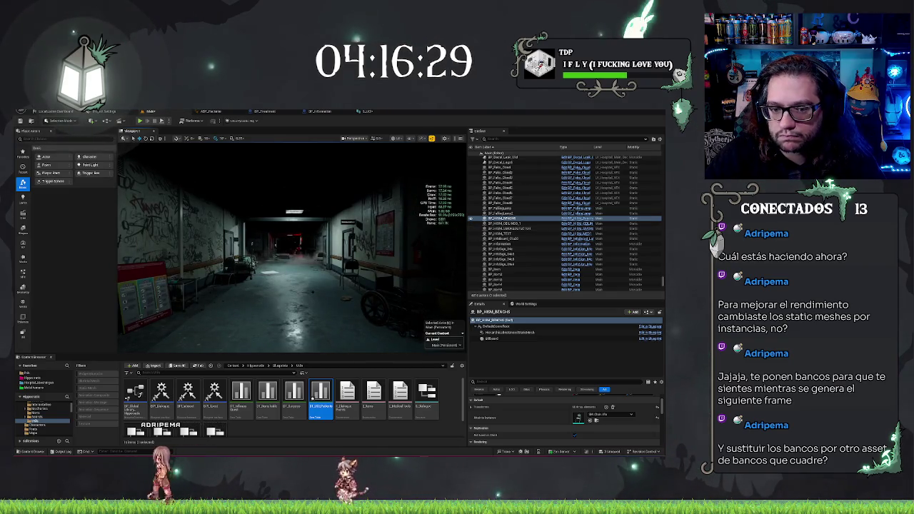
{"action": "key", "text": "f"}
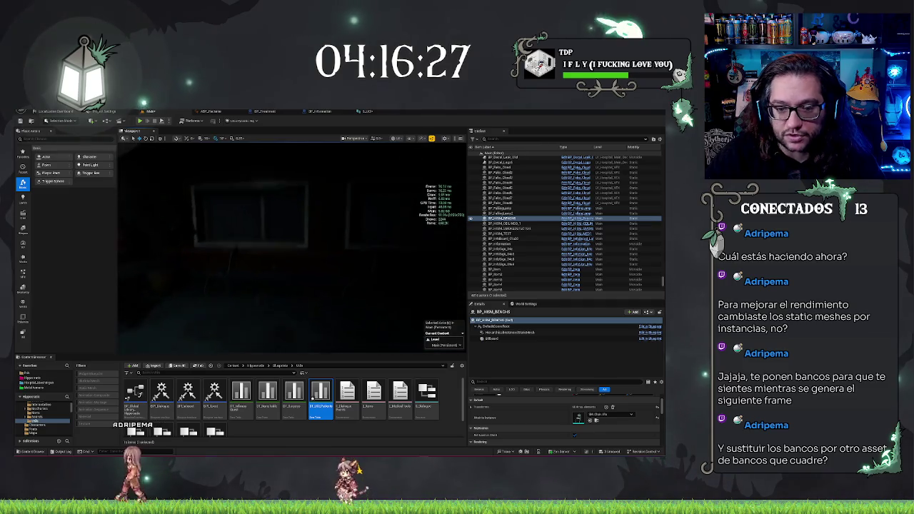
{"action": "key", "text": "w"}
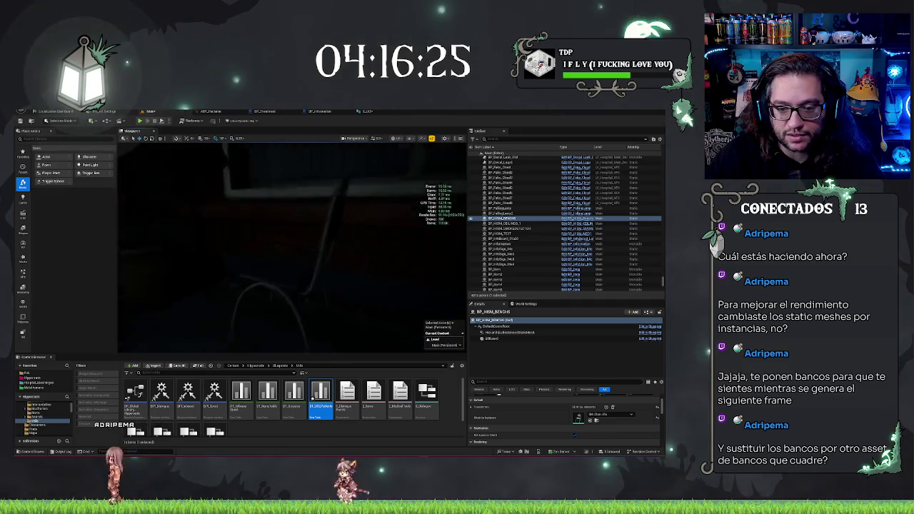
{"action": "key", "text": "s"}
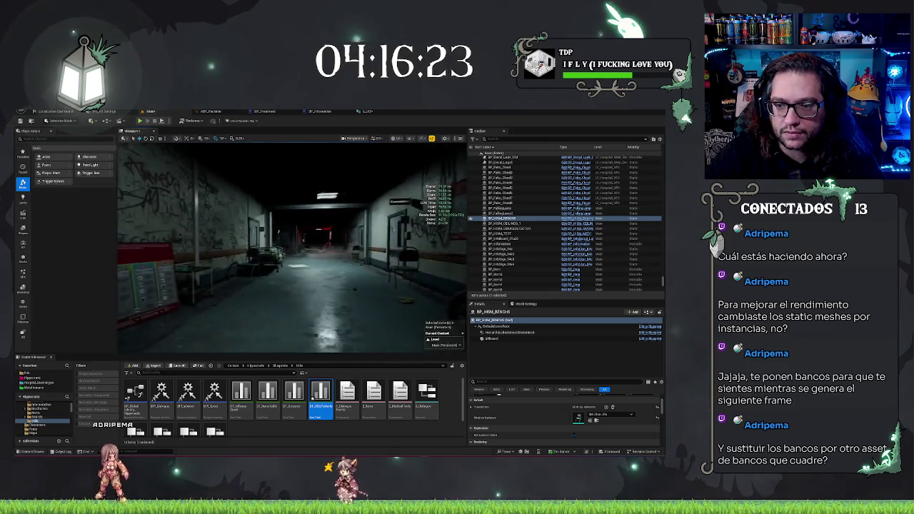
{"action": "key", "text": "w"}
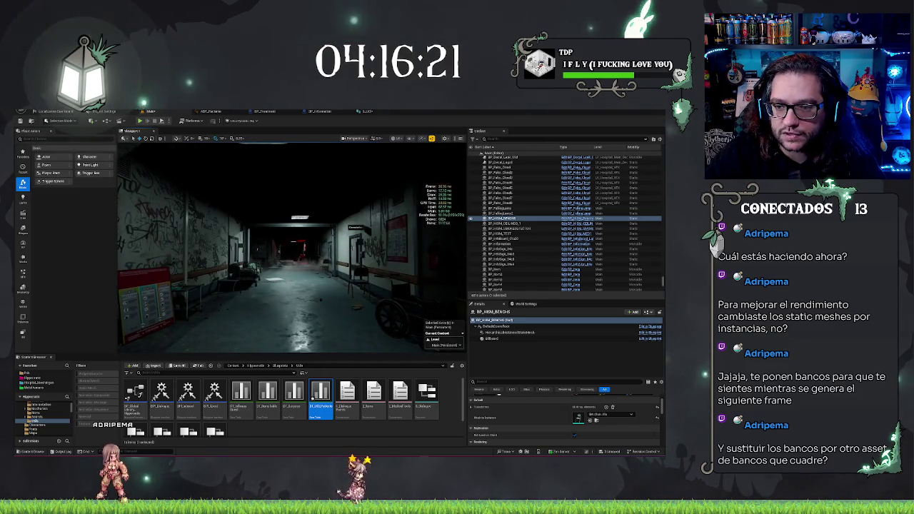
{"action": "key", "text": "w"}
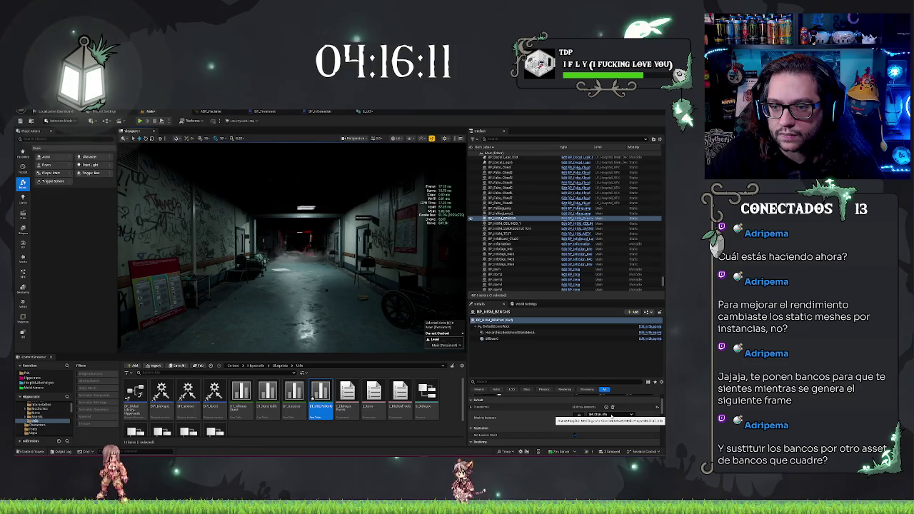
{"action": "left_click", "coordinate": [611, 415]}
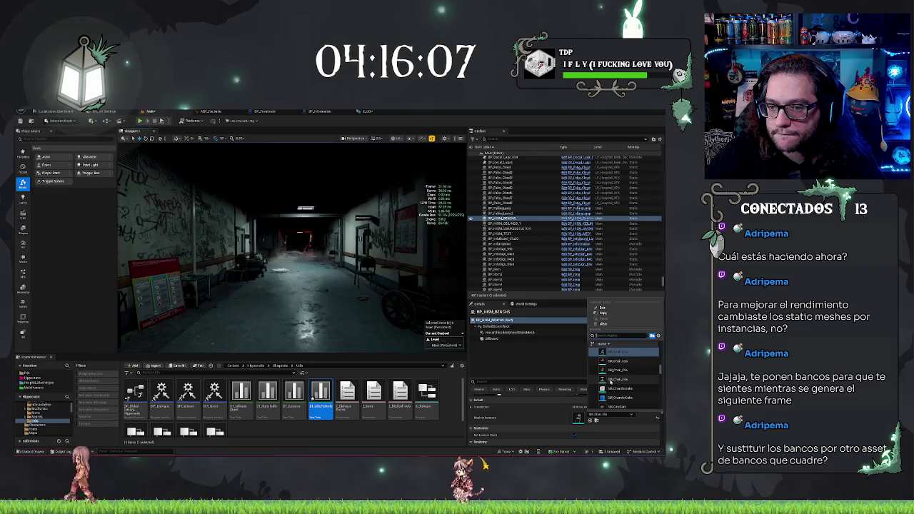
Try other meshes, including a ceiling mesh, then set the instances to SM_Cardboard_Open
{"action": "left_click", "coordinate": [612, 379]}
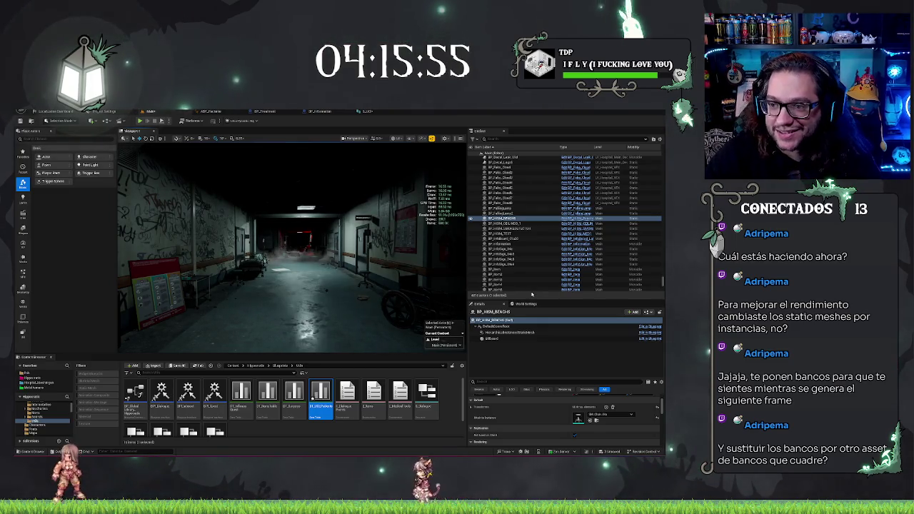
{"action": "left_click", "coordinate": [612, 416]}
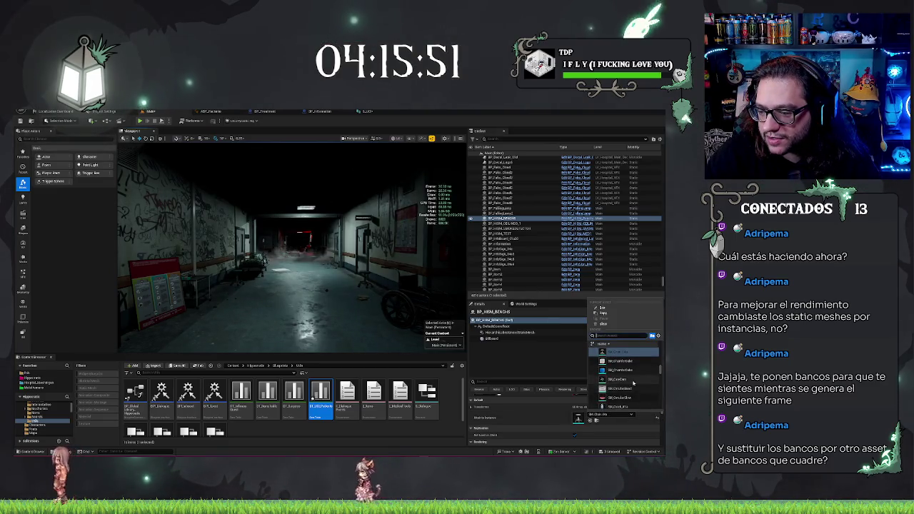
{"action": "scroll", "coordinate": [632, 379], "scroll_direction": "up", "scroll_amount": 3}
{"action": "scroll", "coordinate": [633, 381], "scroll_direction": "up", "scroll_amount": 1}
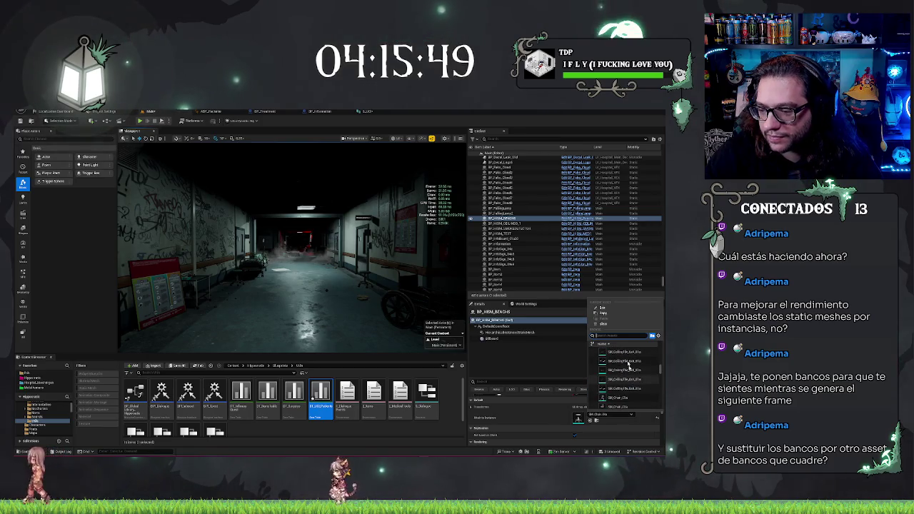
{"action": "scroll", "coordinate": [621, 392], "scroll_direction": "up", "scroll_amount": 4}
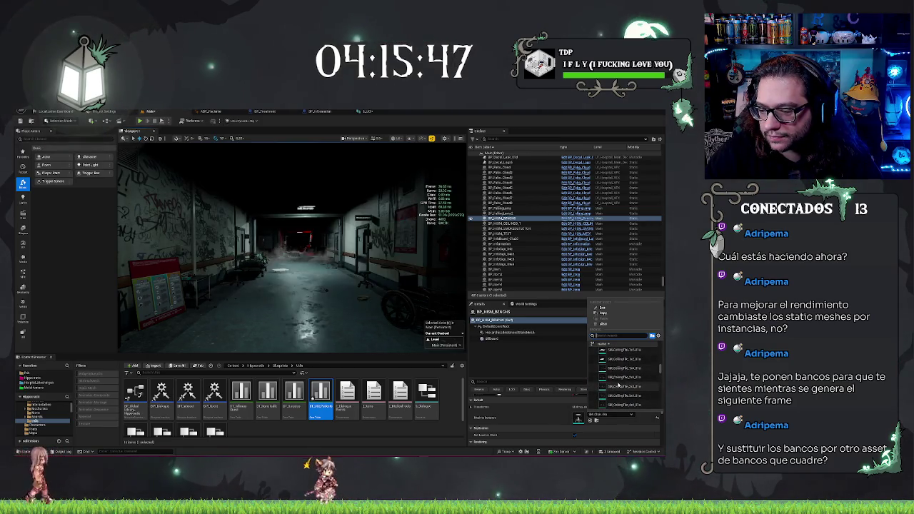
{"action": "scroll", "coordinate": [618, 385], "scroll_direction": "up", "scroll_amount": 4}
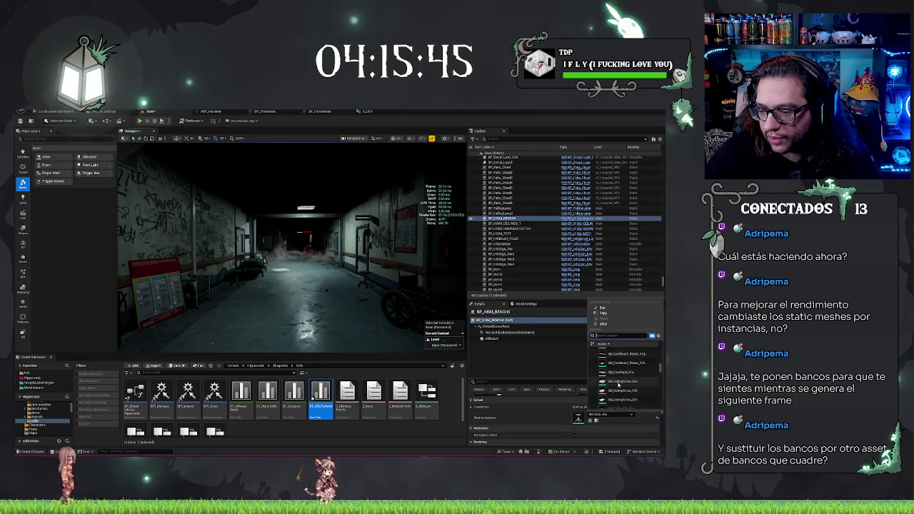
{"action": "left_click", "coordinate": [620, 372]}
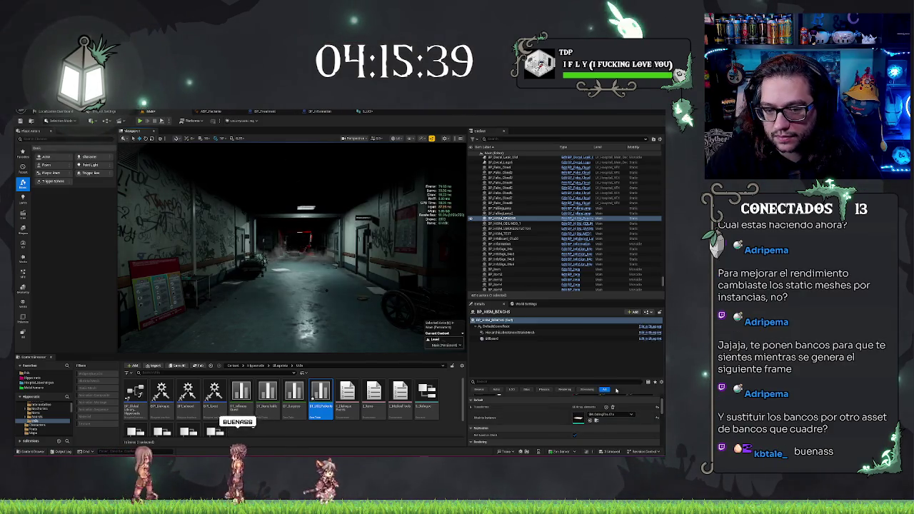
{"action": "left_click", "coordinate": [610, 414]}
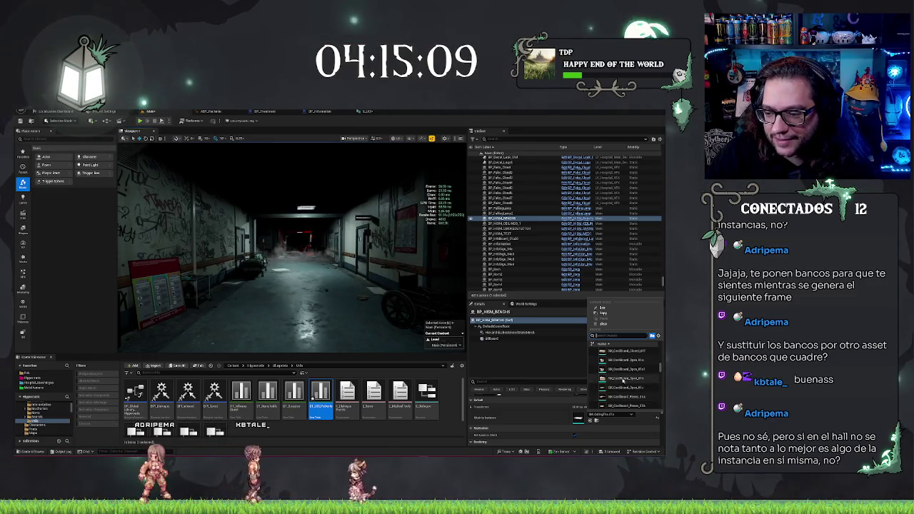
{"action": "left_click", "coordinate": [622, 378]}
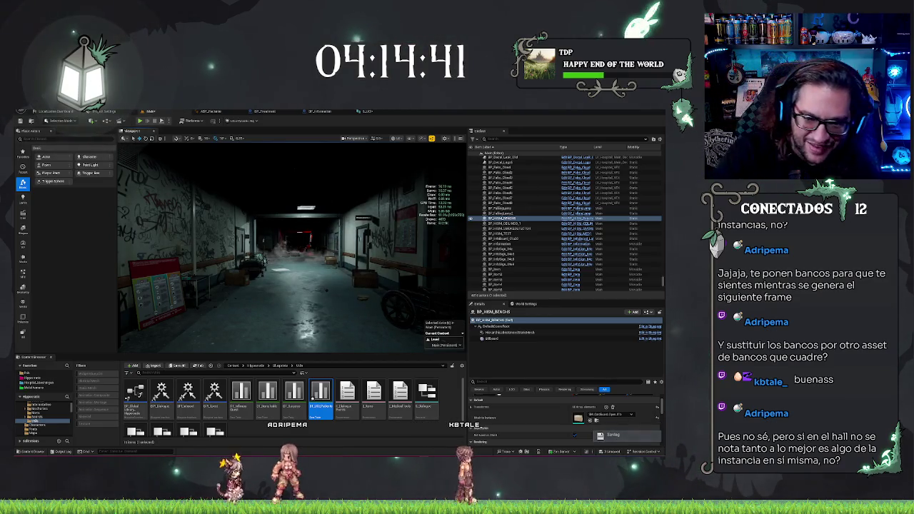
Search the Static Mesh picker for 'bench' and restore the bench mesh on the instances
{"action": "left_click", "coordinate": [600, 414]}
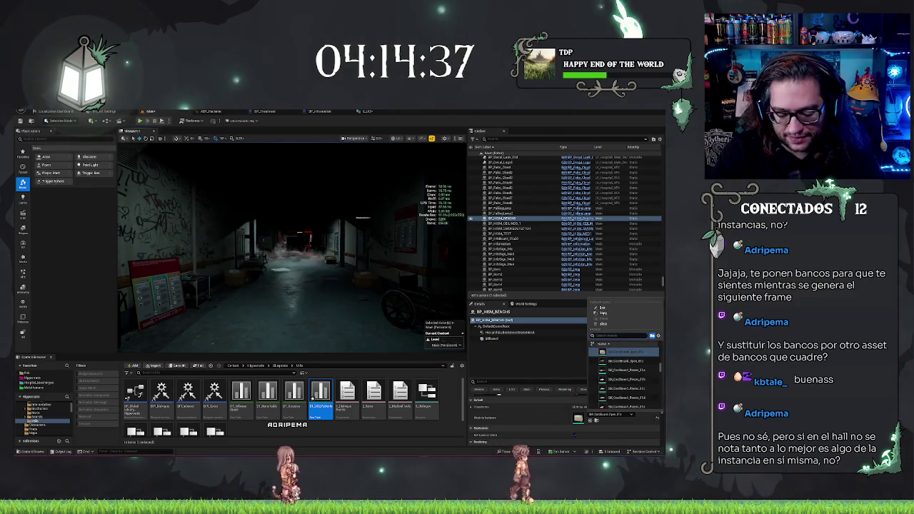
{"action": "type", "text": "bench"}
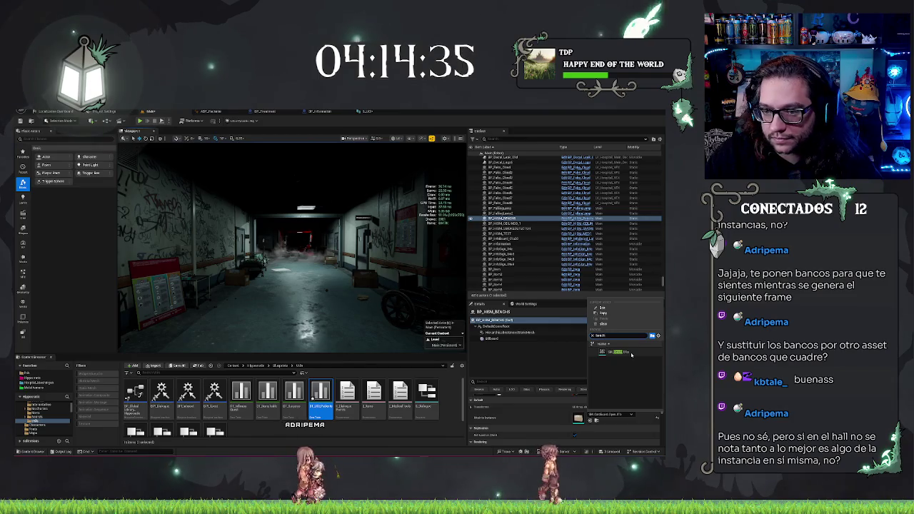
{"action": "left_click", "coordinate": [618, 352]}
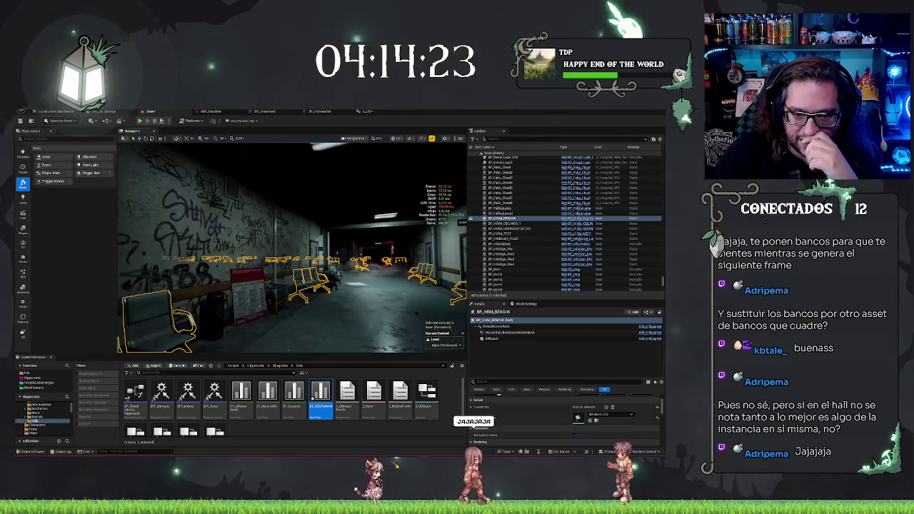
Frame the bench actor, view its component transform, and reselect BP_HISM_BENCHES
{"action": "key", "text": "f"}
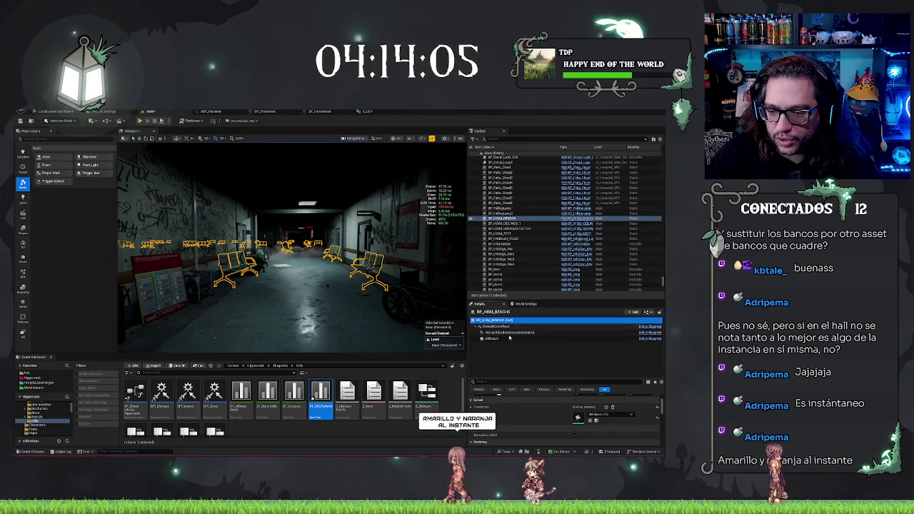
{"action": "left_click", "coordinate": [499, 320]}
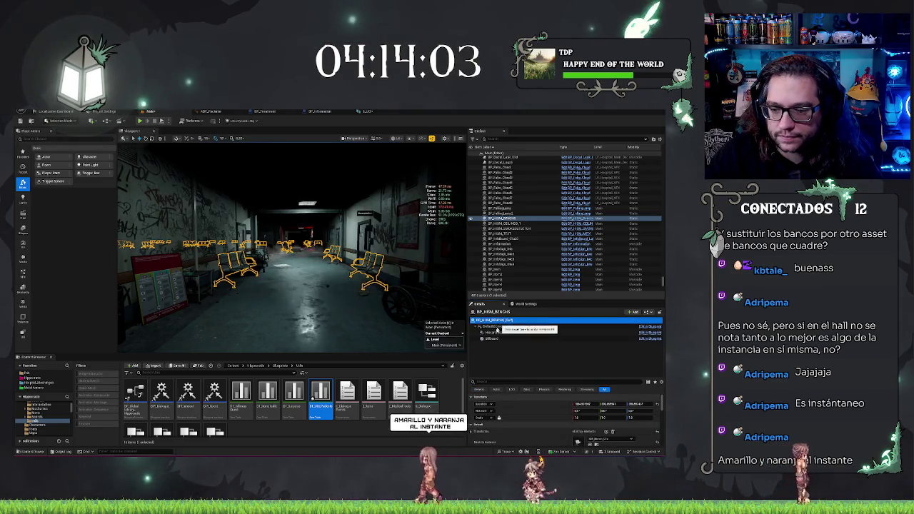
{"action": "left_click", "coordinate": [505, 229]}
{"action": "left_click", "coordinate": [505, 218]}
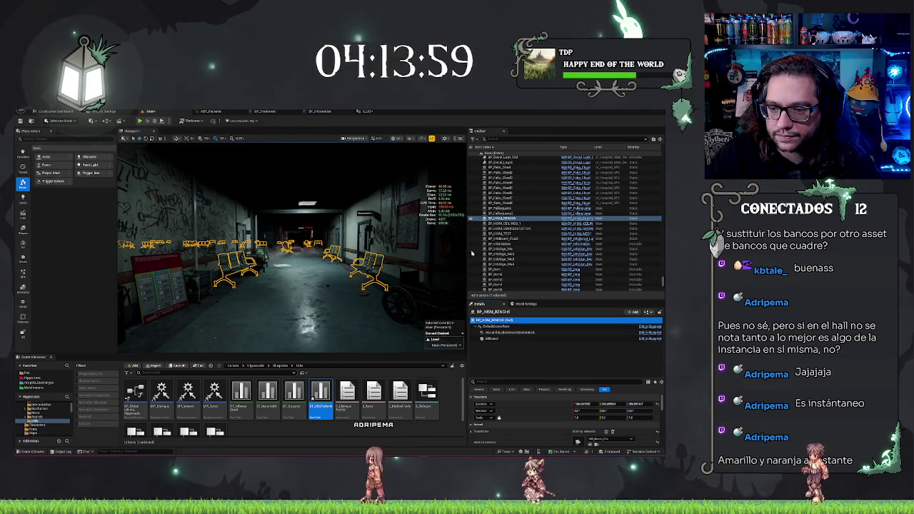
{"action": "key", "text": "w"}
Clear the selection via the floor and Escape, then fly along the corridor
{"action": "left_click", "coordinate": [330, 308]}
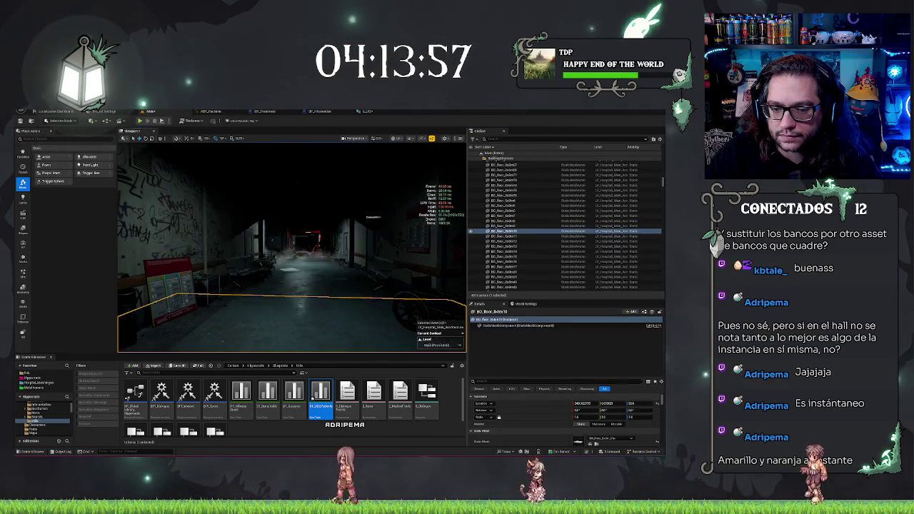
{"action": "mouse_move", "coordinate": [367, 284]}
{"action": "left_mouse_down"}
{"action": "mouse_move", "coordinate": [329, 285]}
{"action": "mouse_move", "coordinate": [366, 285]}
{"action": "left_mouse_up"}
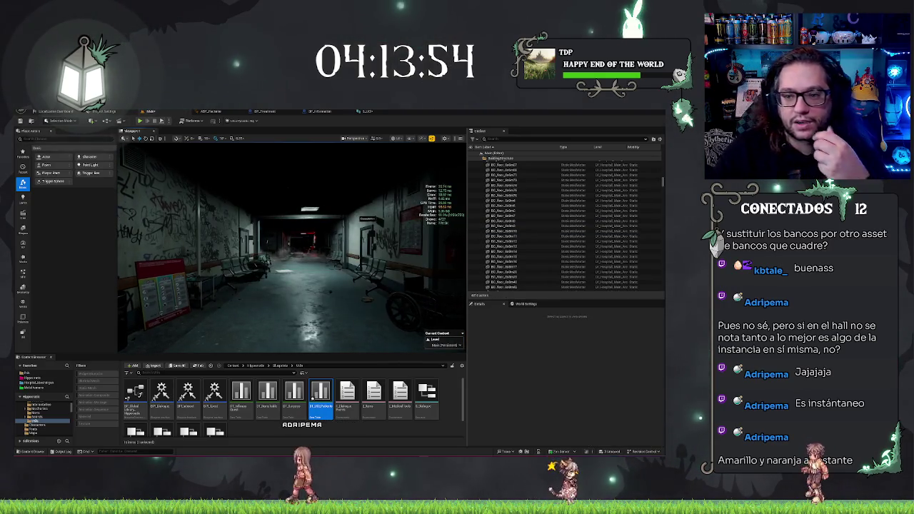
{"action": "left_click", "coordinate": [367, 285]}
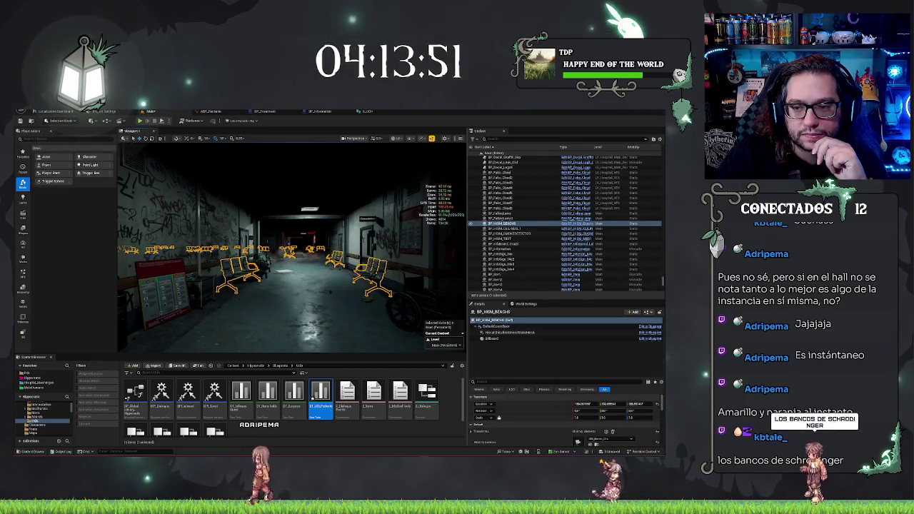
{"action": "left_click", "coordinate": [307, 328]}
{"action": "key", "text": "Escape"}
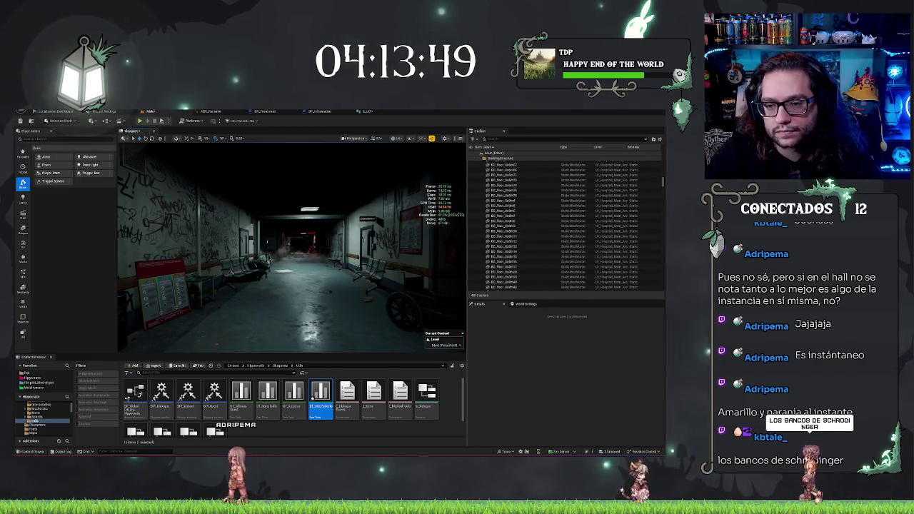
{"action": "key", "text": "w"}
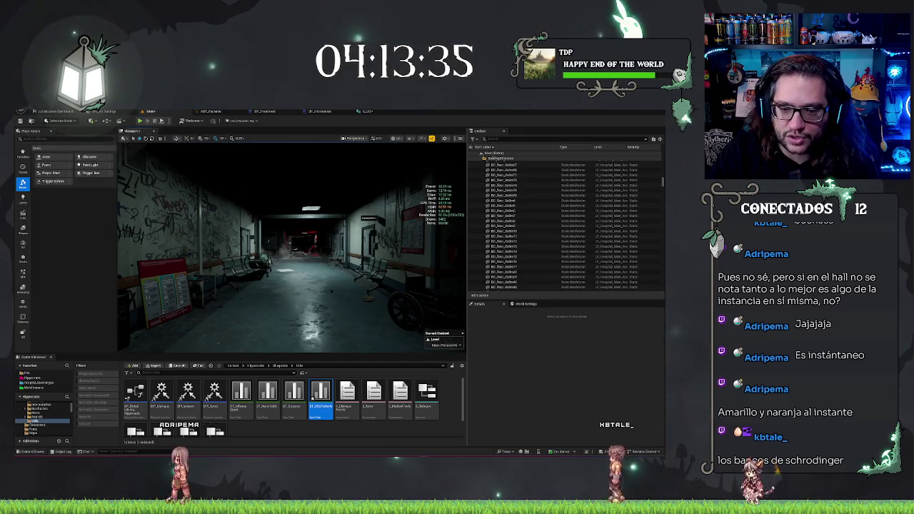
Reselect the bench blueprint, inspect its HierarchicalInstancedStaticMesh component, then deselect everything
{"action": "left_click", "coordinate": [239, 270]}
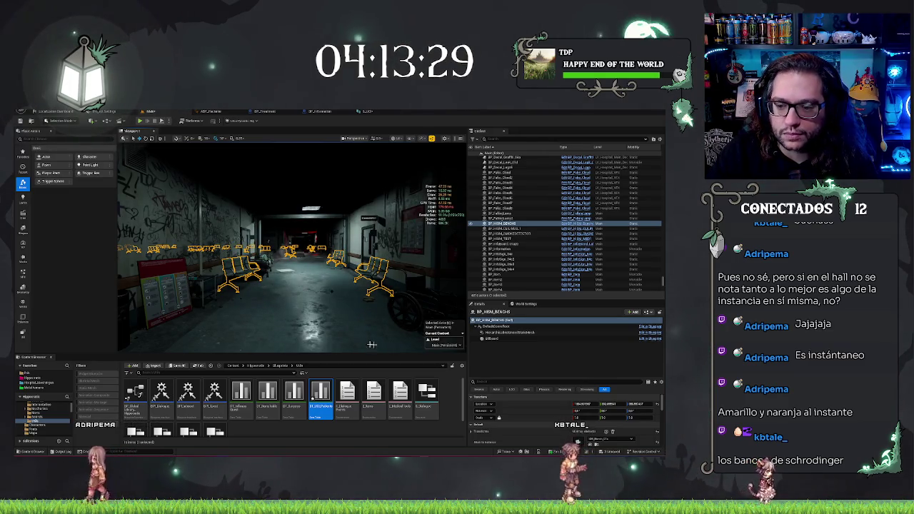
{"action": "left_click", "coordinate": [285, 325]}
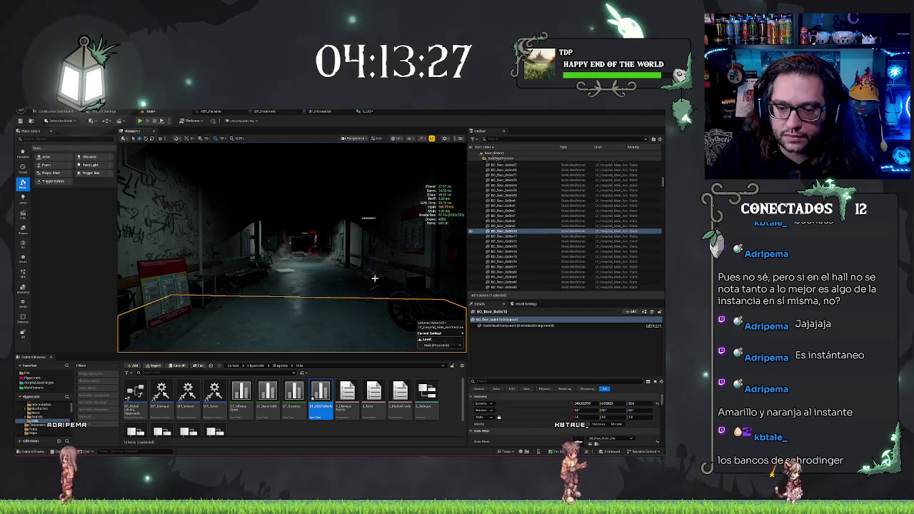
{"action": "key", "text": "ctrl+z"}
{"action": "left_click", "coordinate": [496, 334]}
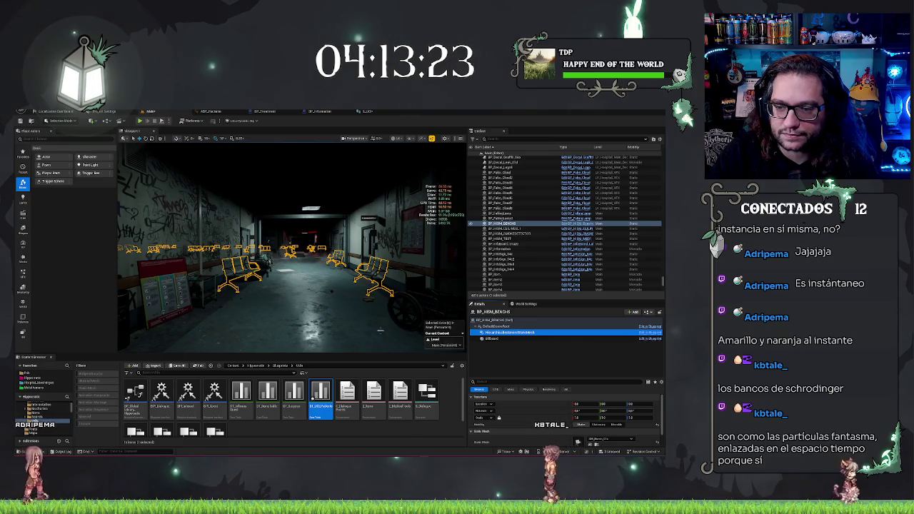
{"action": "left_click", "coordinate": [300, 328]}
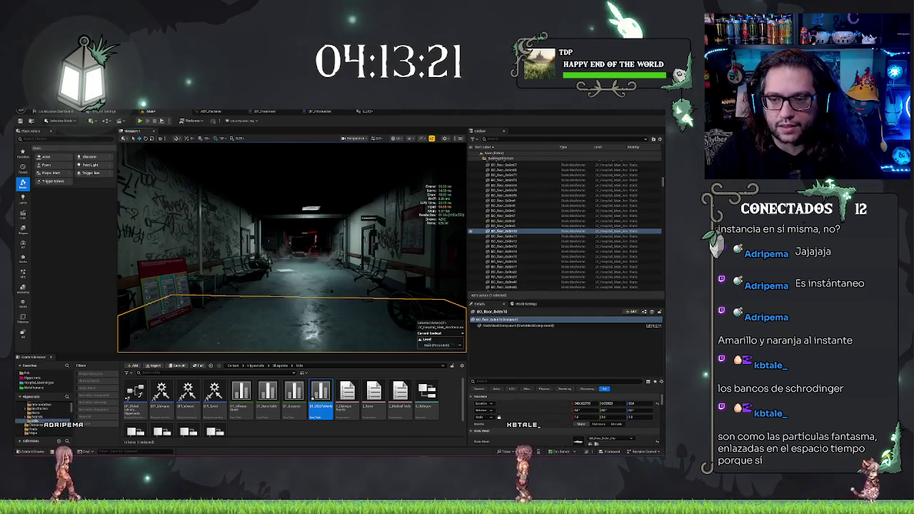
{"action": "key", "text": "Escape"}
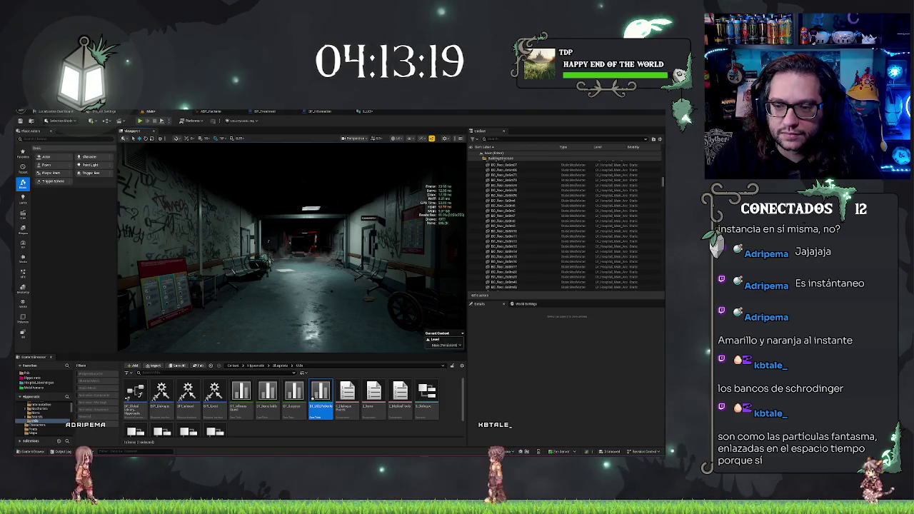
{"action": "mouse_move", "coordinate": [366, 329]}
{"action": "left_mouse_down"}
{"action": "mouse_move", "coordinate": [354, 291]}
{"action": "mouse_move", "coordinate": [359, 334]}
{"action": "left_mouse_up"}
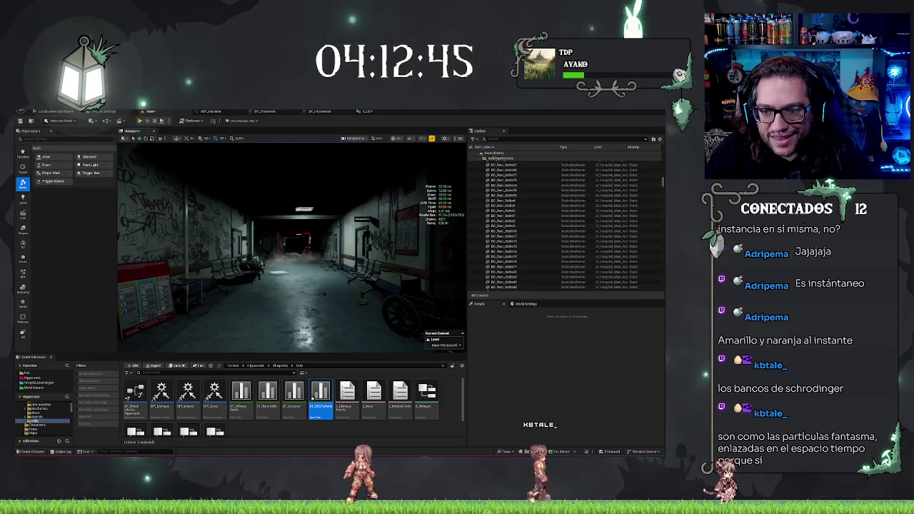
Select a waiting-room bench, frame it with F, zoom around it, and leave it deselected
{"action": "left_click", "coordinate": [231, 268]}
{"action": "key", "text": "f"}
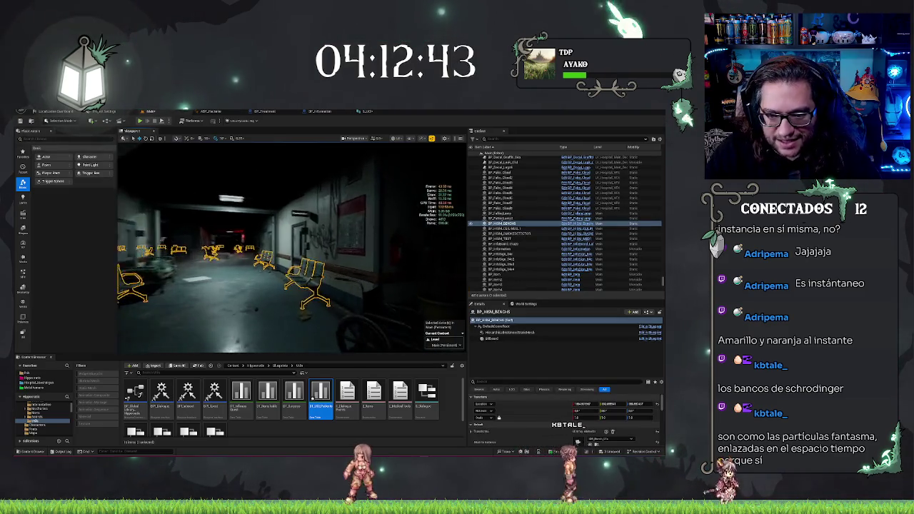
{"action": "scroll", "coordinate": [293, 246], "scroll_direction": "down", "scroll_amount": 5}
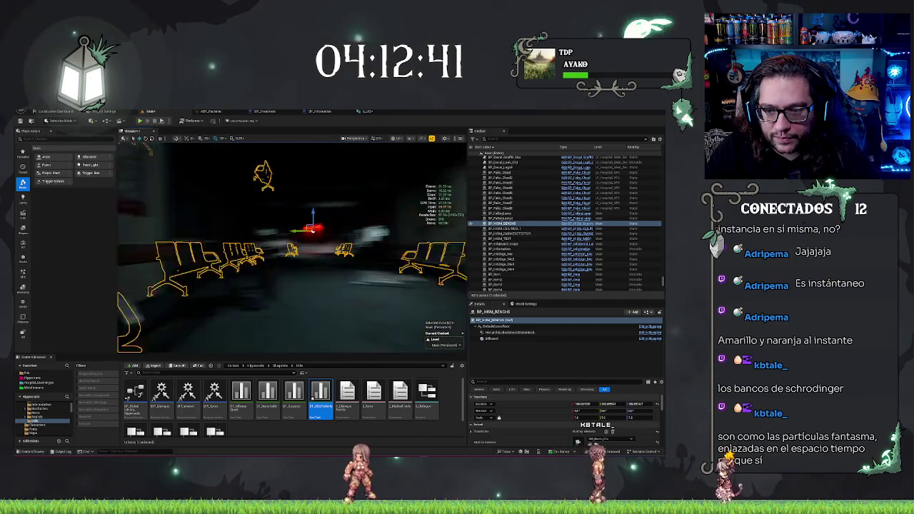
{"action": "scroll", "coordinate": [188, 280], "scroll_direction": "up", "scroll_amount": 5}
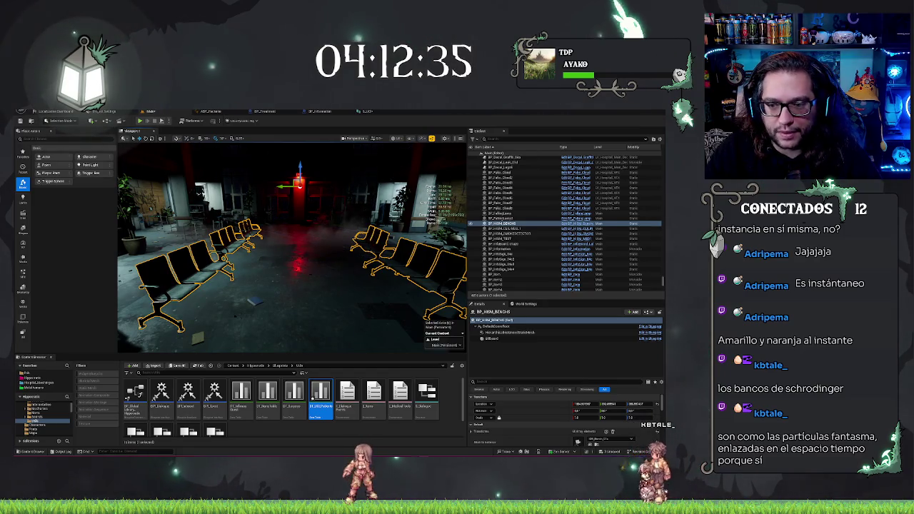
{"action": "scroll", "coordinate": [483, 231], "scroll_direction": "up", "scroll_amount": 10}
{"action": "key", "text": "Escape"}
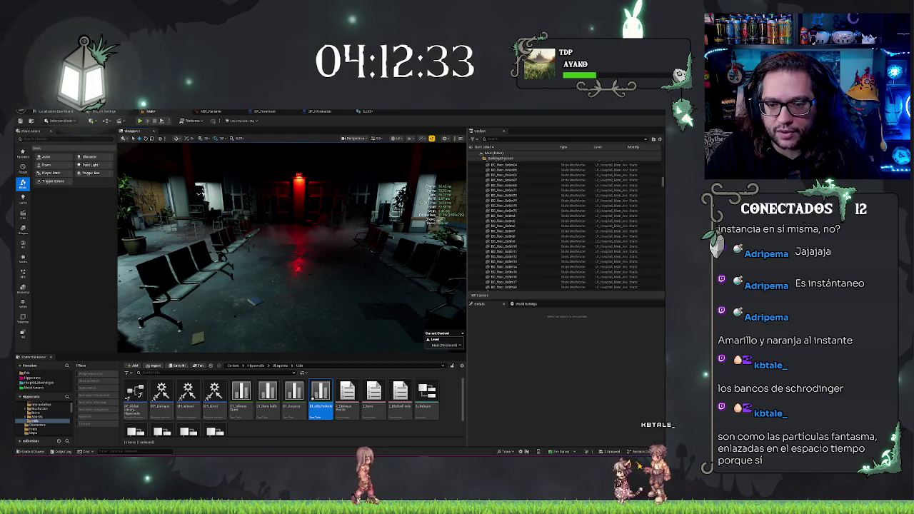
{"action": "key", "text": "ctrl+z"}
{"action": "key", "text": "ctrl+y"}
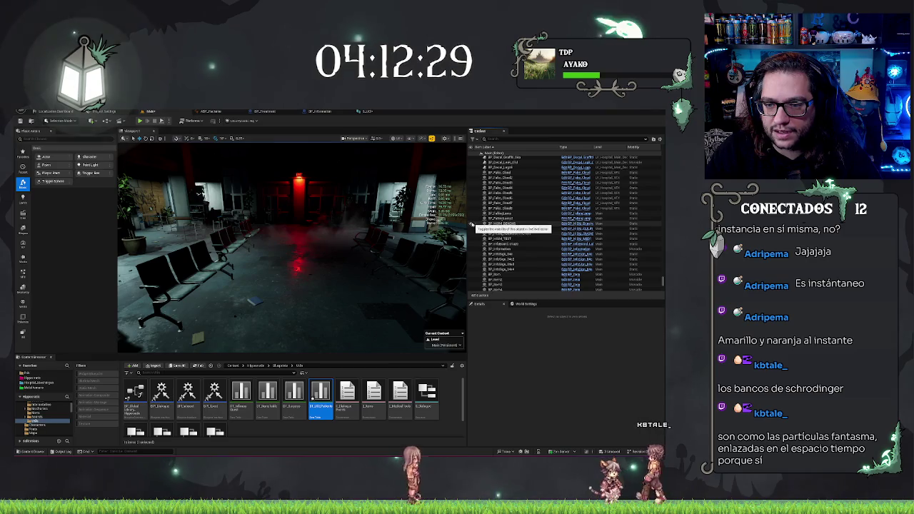
{"action": "left_click", "coordinate": [471, 226]}
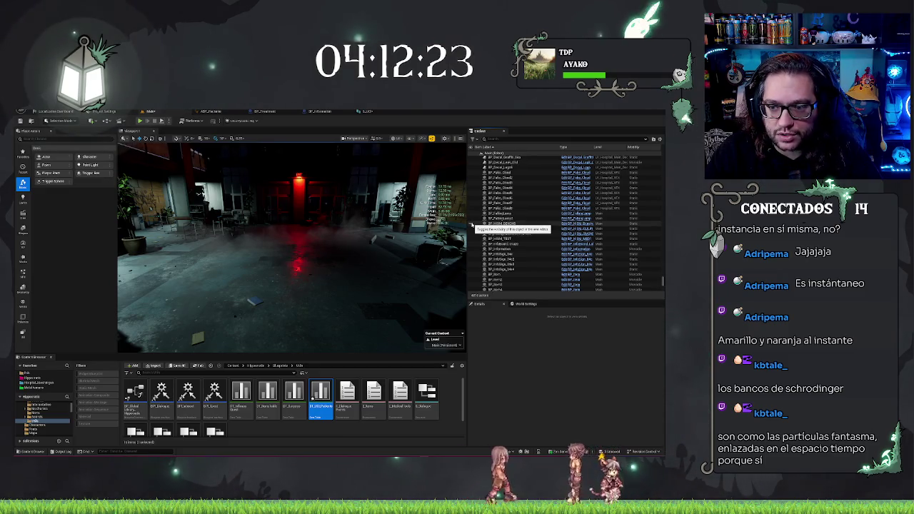
{"action": "left_click", "coordinate": [471, 225]}
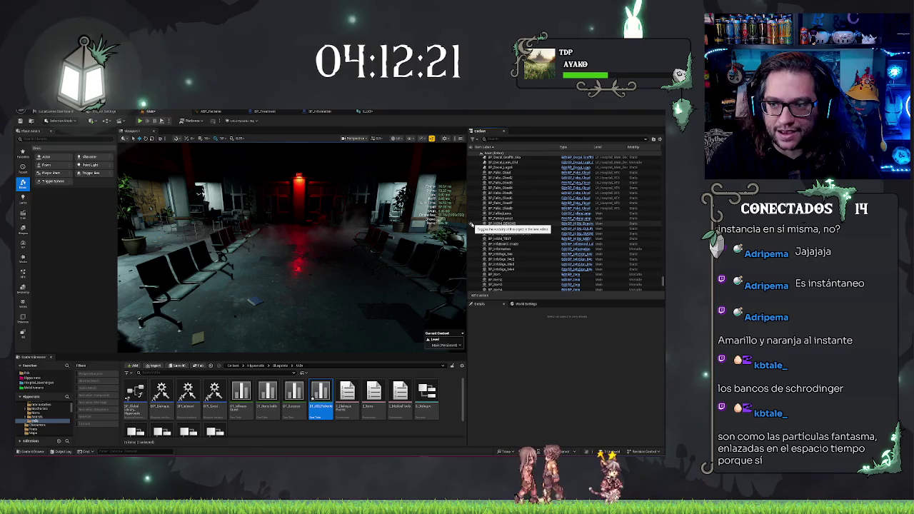
{"action": "left_click", "coordinate": [471, 226]}
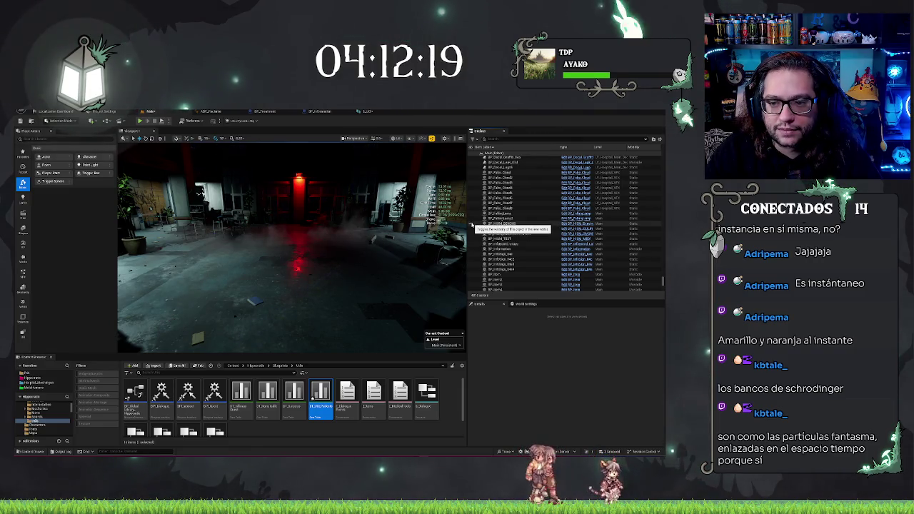
{"action": "left_click", "coordinate": [471, 226]}
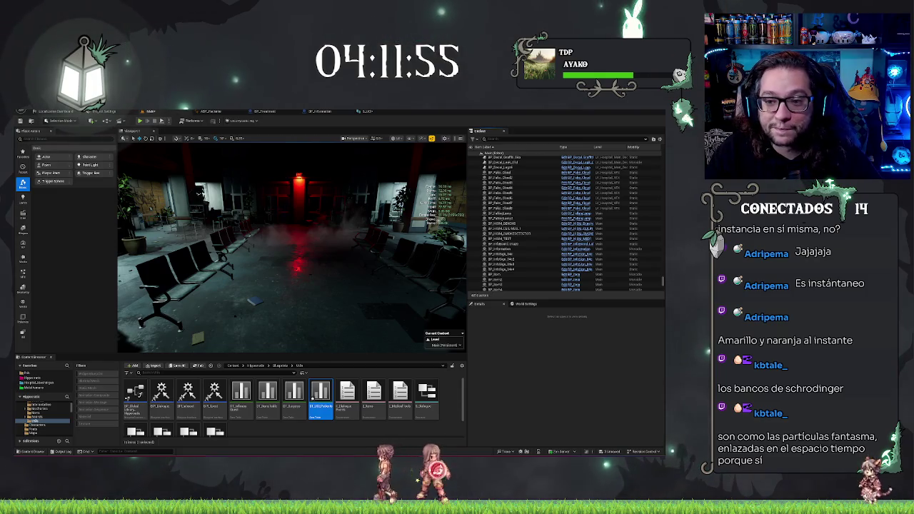
{"action": "key", "text": "w"}
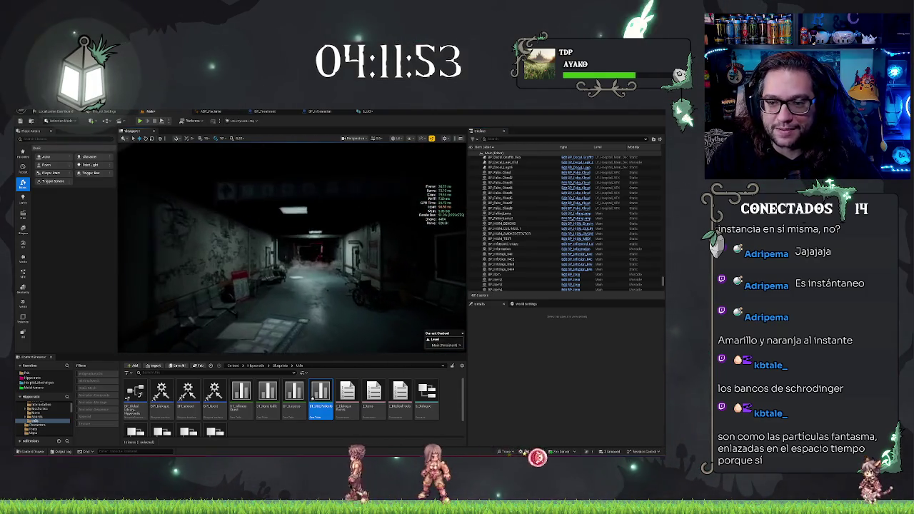
Fly into the corridor and switch the viewport to Shader Complexity (Alt+8)
{"action": "key", "text": "w"}
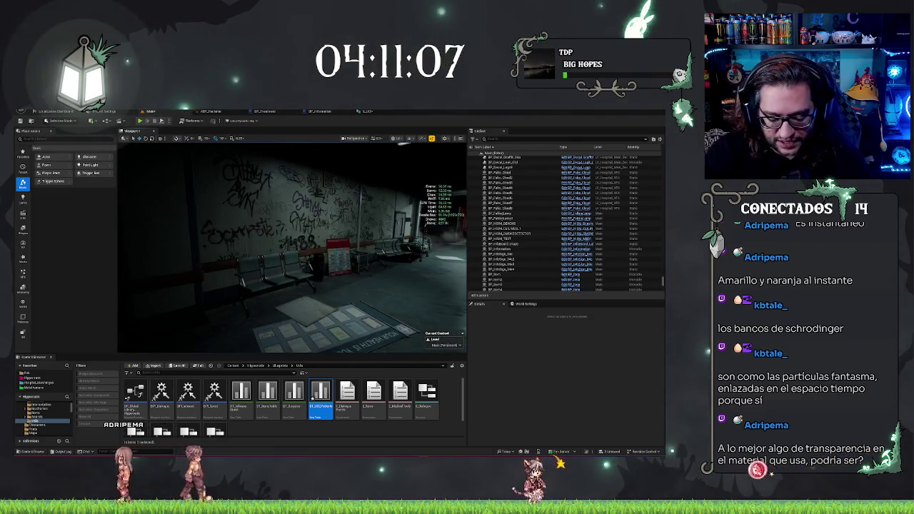
{"action": "key", "text": "alt+8"}
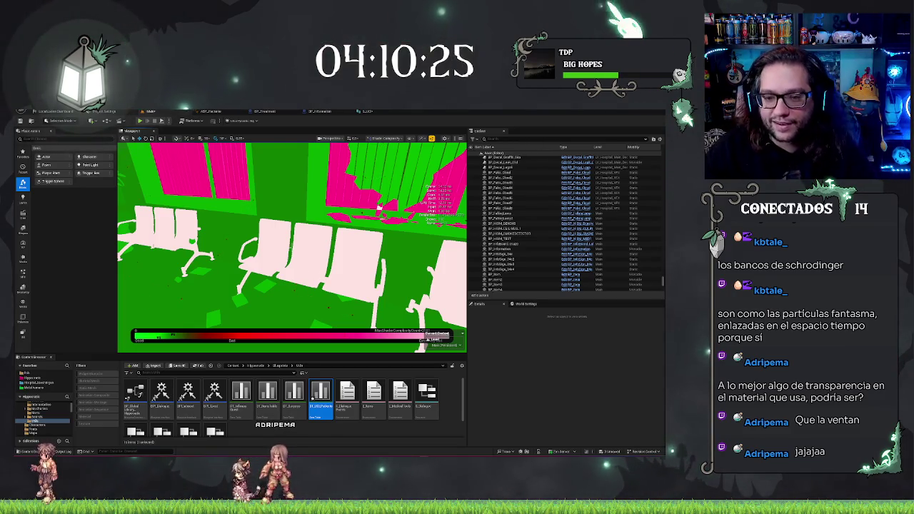
{"action": "key", "text": "s"}
{"action": "key", "text": "s"}
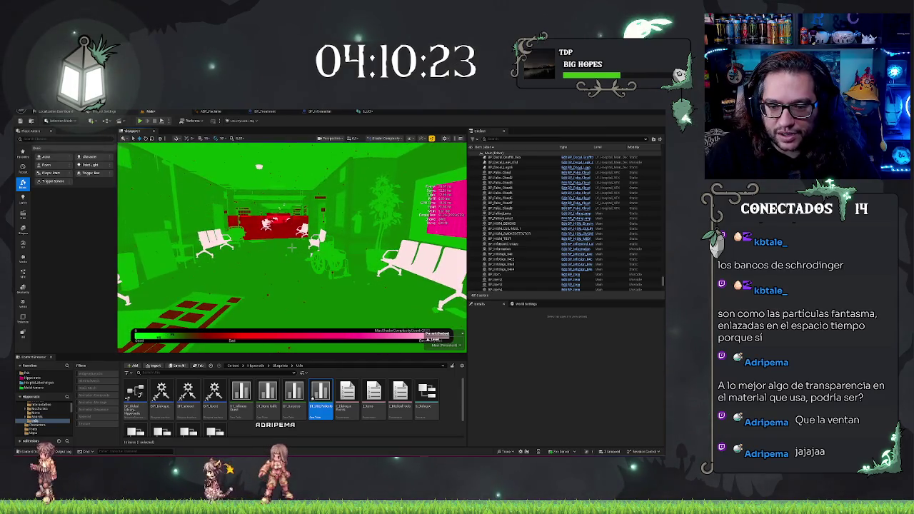
{"action": "key", "text": "s"}
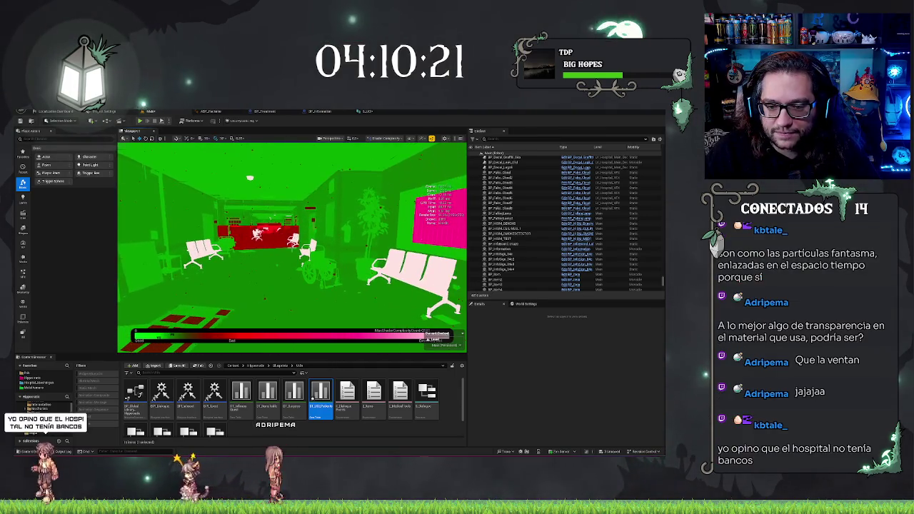
{"action": "key", "text": "w"}
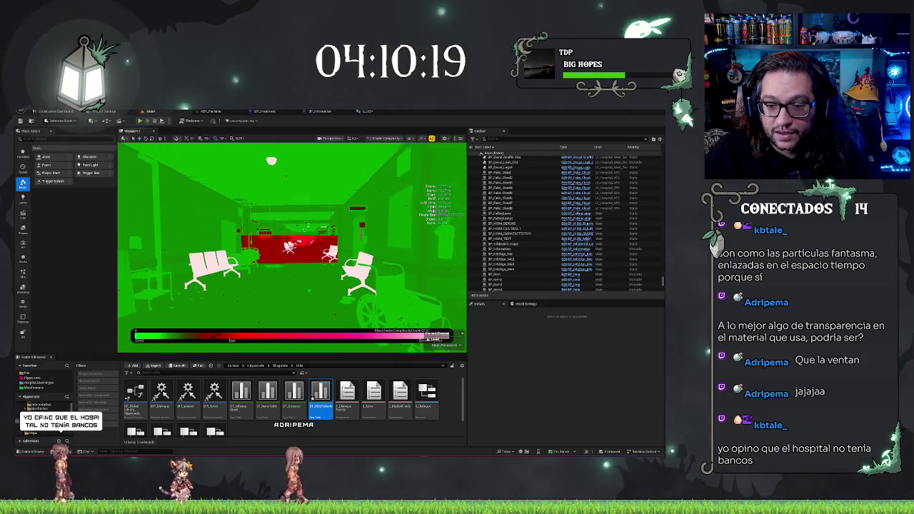
{"action": "key", "text": "s"}
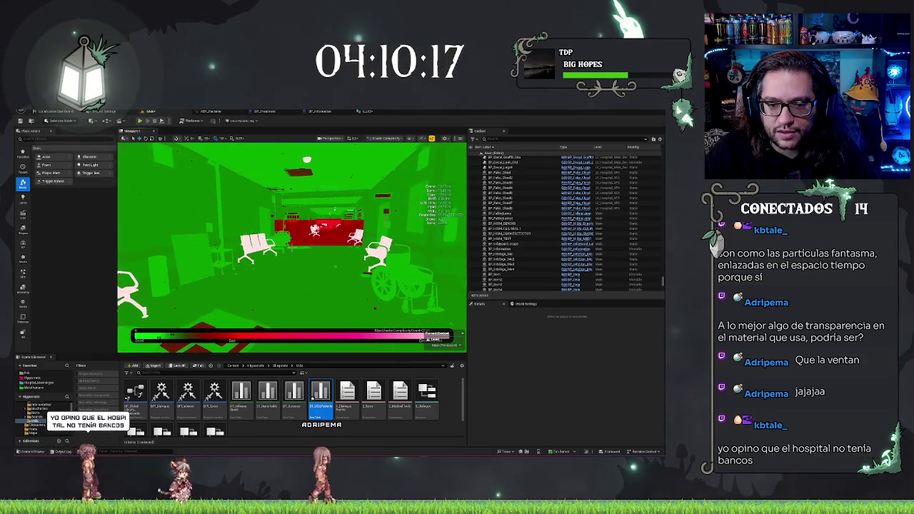
{"action": "key", "text": "s"}
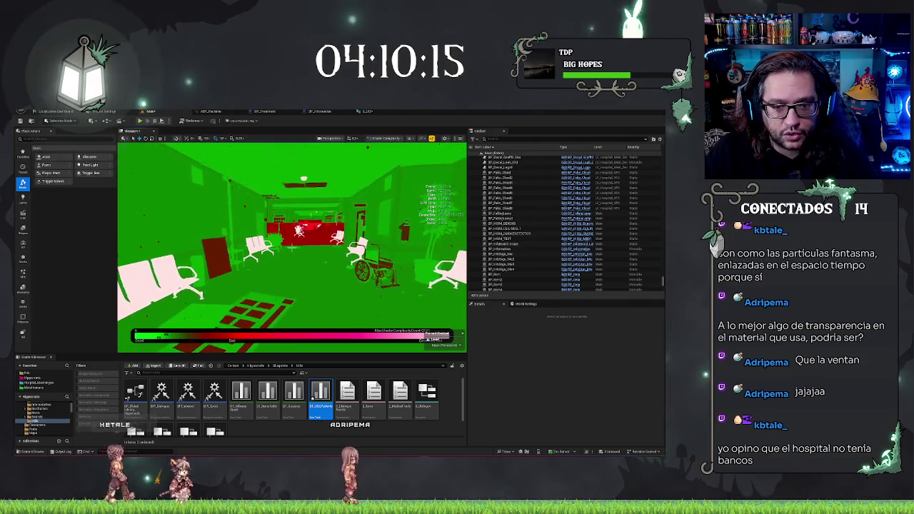
{"action": "key", "text": "w"}
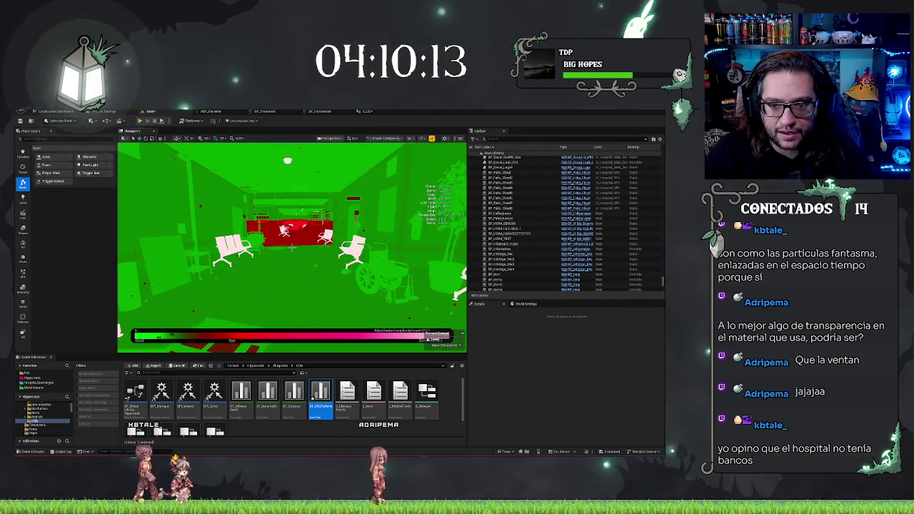
{"action": "key", "text": "s"}
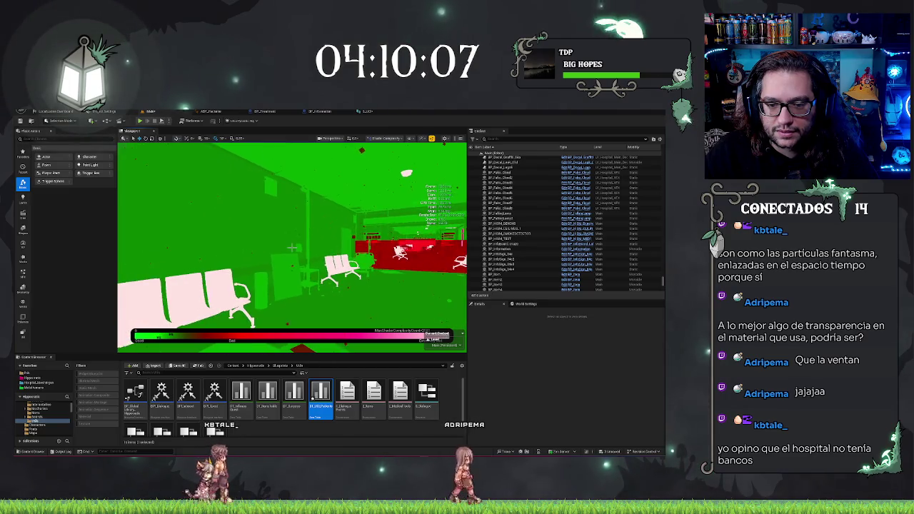
{"action": "left_click_drag", "start_coordinate": [291, 247], "coordinate": [280, 247]}
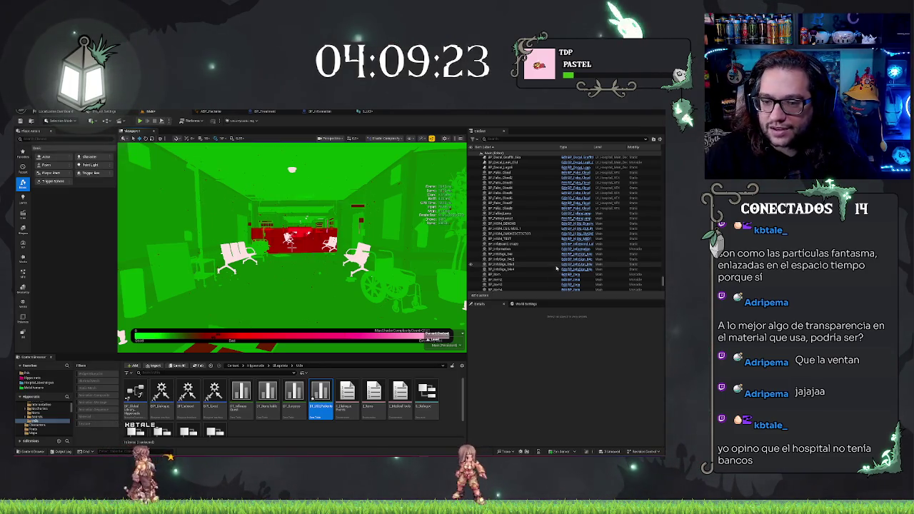
{"action": "key", "text": "w"}
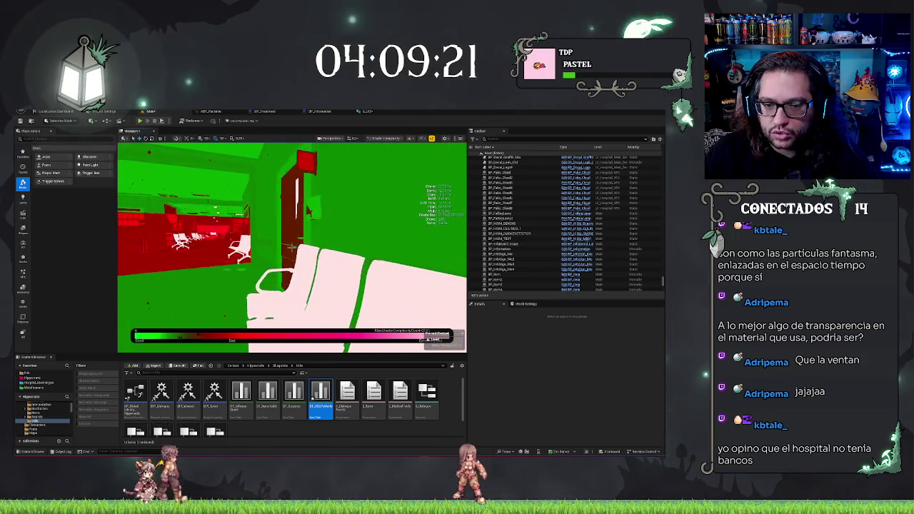
{"action": "key", "text": "s"}
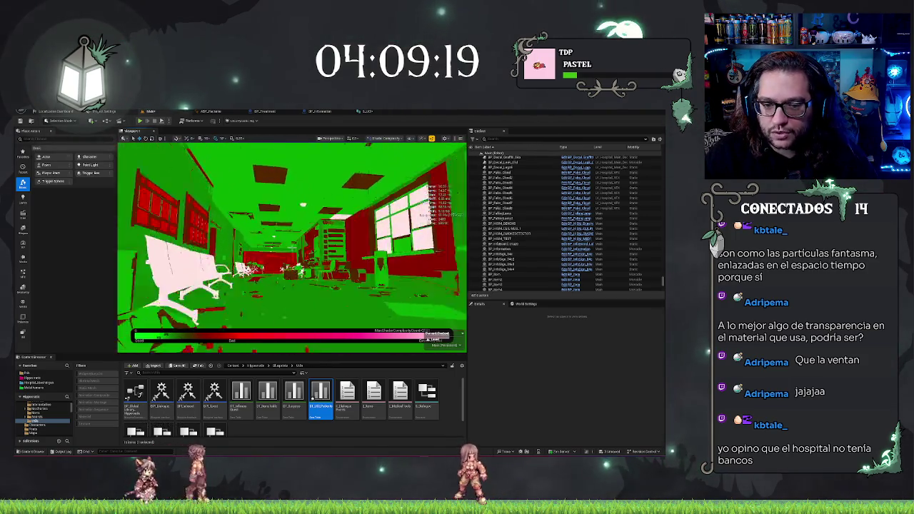
{"action": "key", "text": "w"}
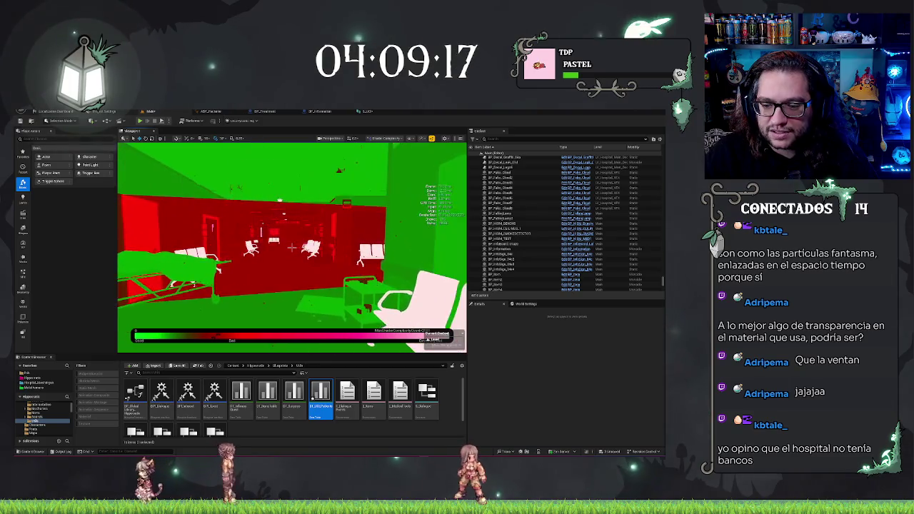
{"action": "key", "text": "w"}
{"action": "key", "text": "s"}
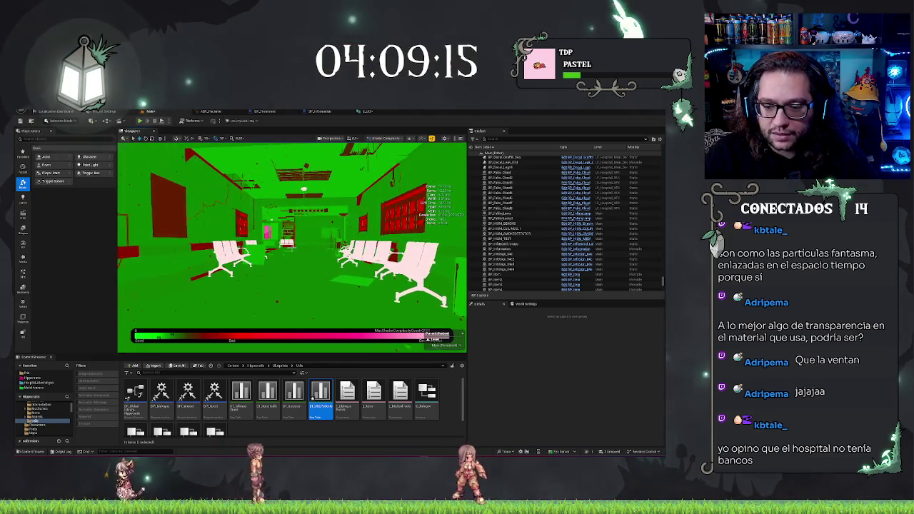
{"action": "key", "text": "w"}
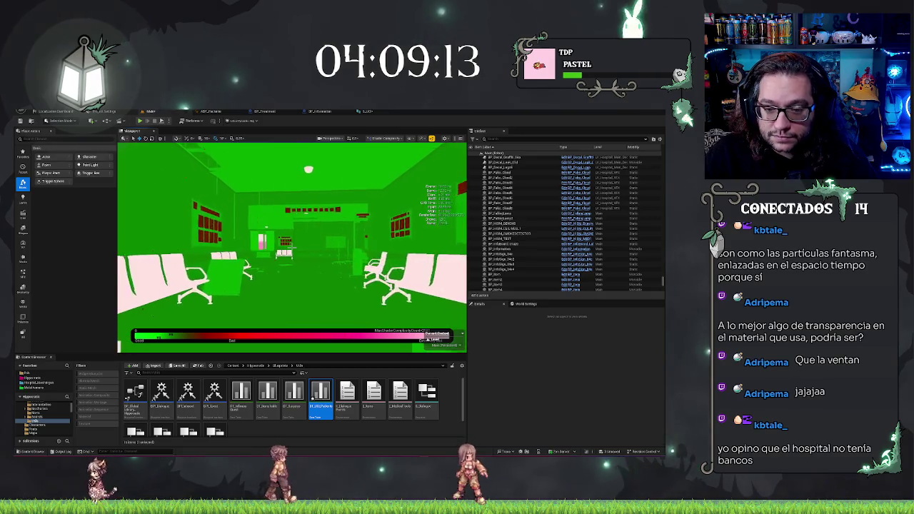
{"action": "key", "text": "a"}
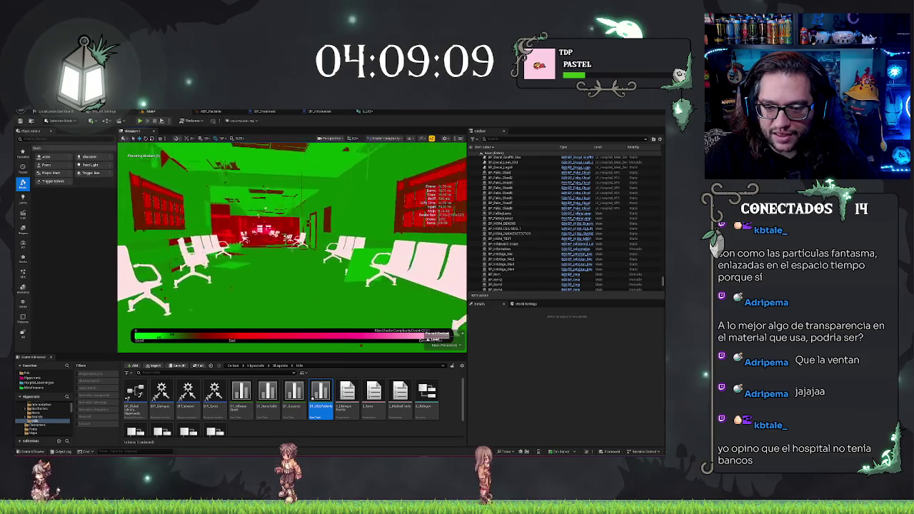
{"action": "key", "text": "s"}
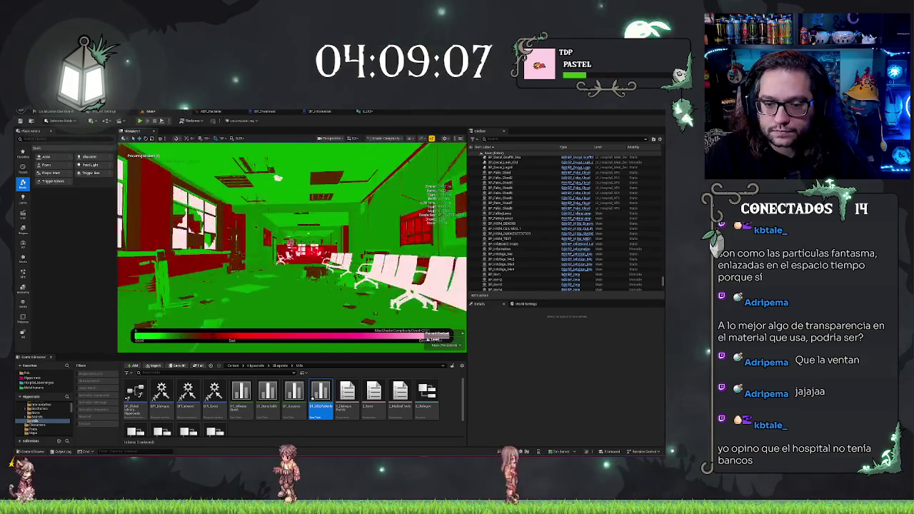
{"action": "key", "text": "s"}
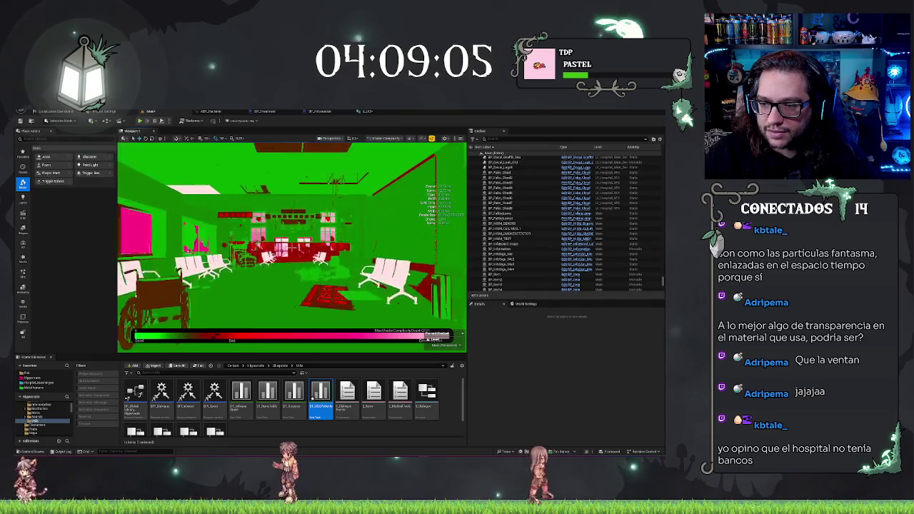
{"action": "left_click", "coordinate": [526, 224]}
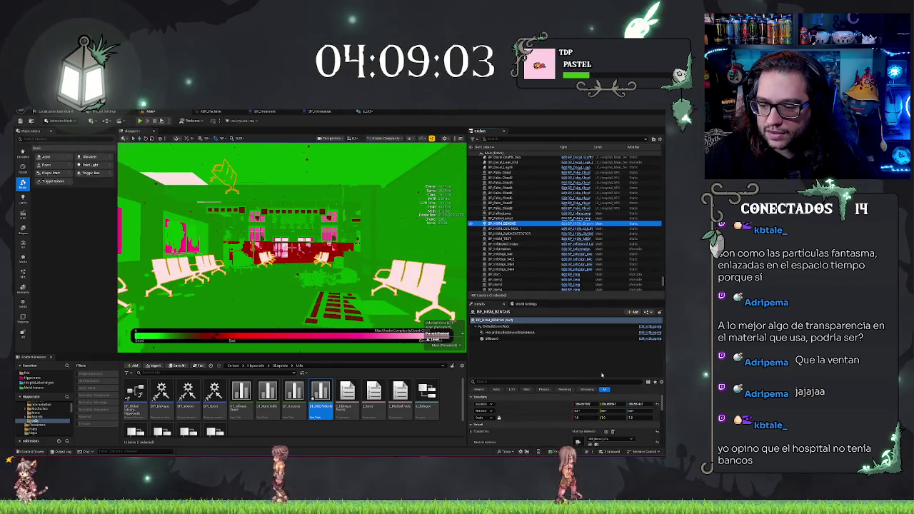
{"action": "key", "text": "a"}
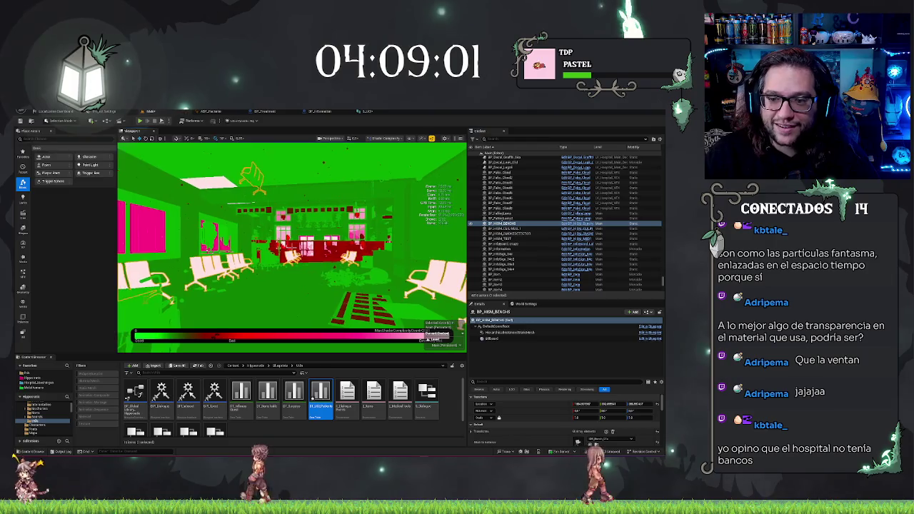
{"action": "key", "text": "s"}
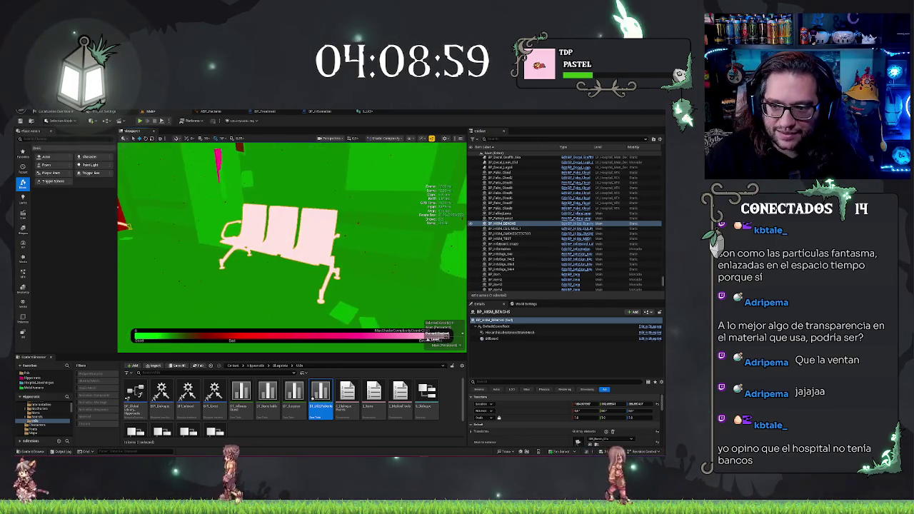
{"action": "key", "text": "d"}
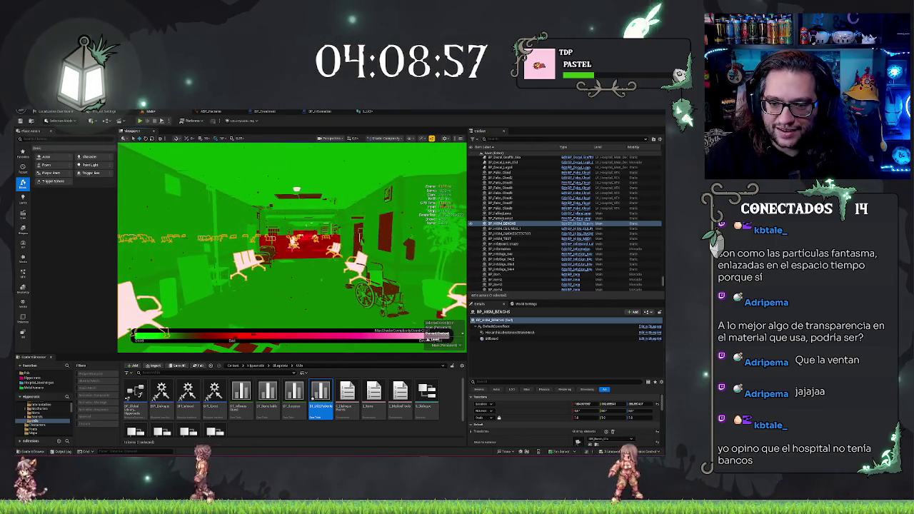
{"action": "key", "text": "s"}
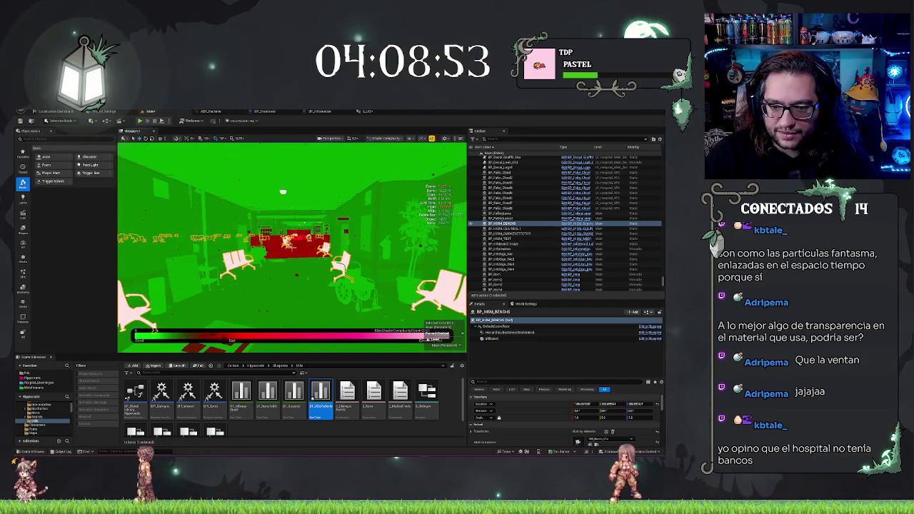
{"action": "key", "text": "Escape"}
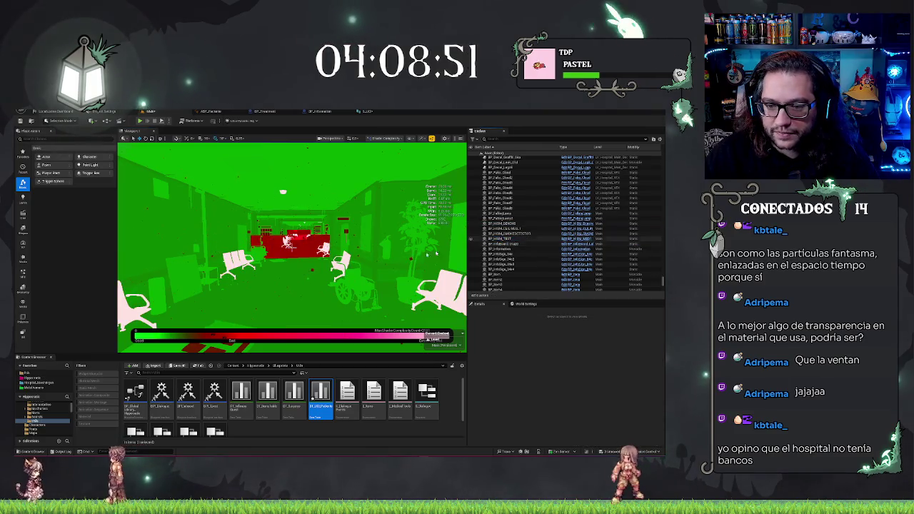
{"action": "key", "text": "w"}
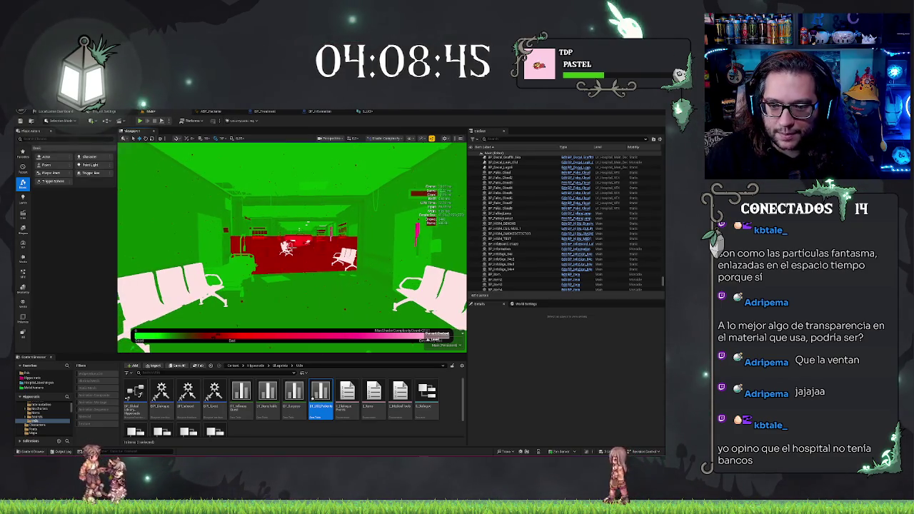
{"action": "key", "text": "s"}
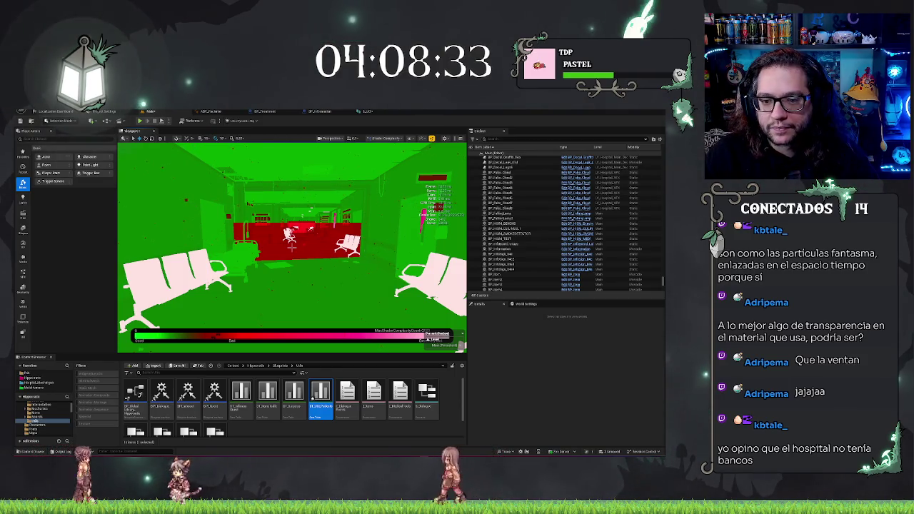
{"action": "key", "text": "Down"}
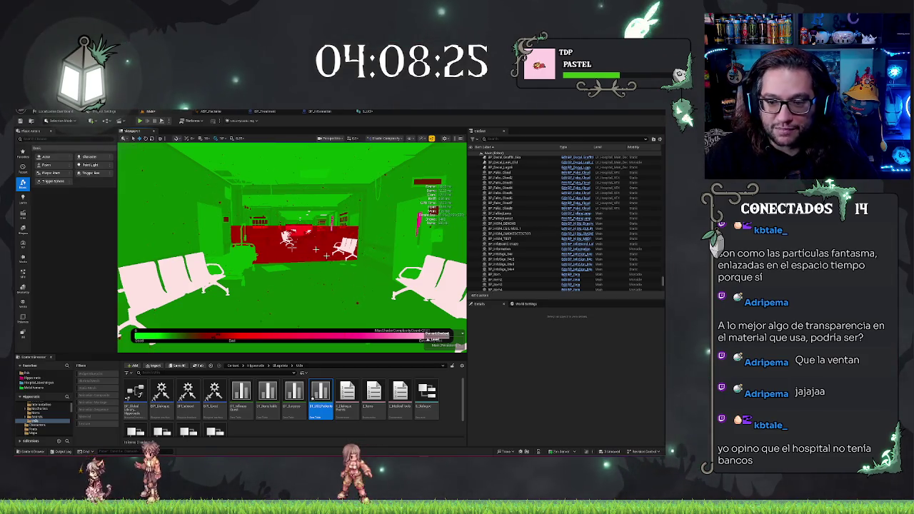
{"action": "key", "text": "Down"}
{"action": "key", "text": "Down"}
{"action": "key", "text": "Down"}
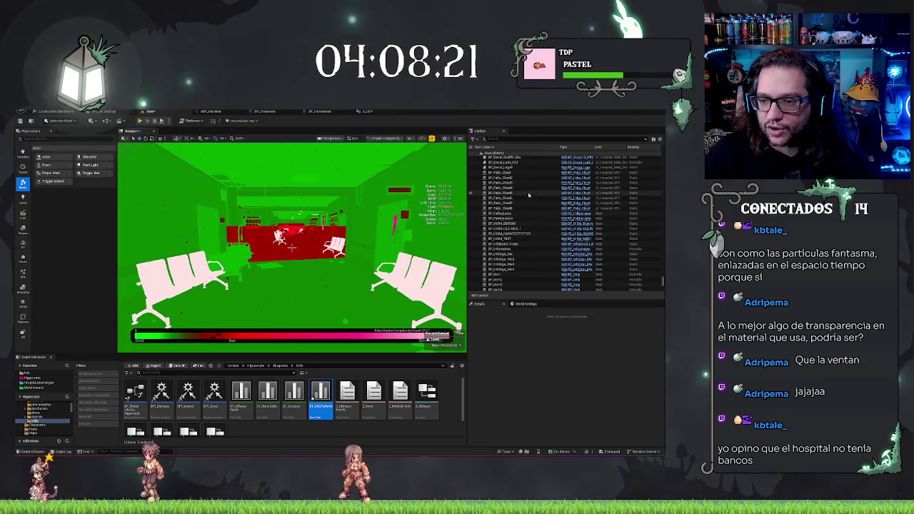
{"action": "scroll", "coordinate": [512, 249], "scroll_direction": "down", "scroll_amount": 3}
Filter the Outliner with 'ban' and select the benches blueprint
{"action": "scroll", "coordinate": [513, 252], "scroll_direction": "up", "scroll_amount": 5}
{"action": "scroll", "coordinate": [512, 251], "scroll_direction": "up", "scroll_amount": 3}
{"action": "left_click", "coordinate": [507, 254]}
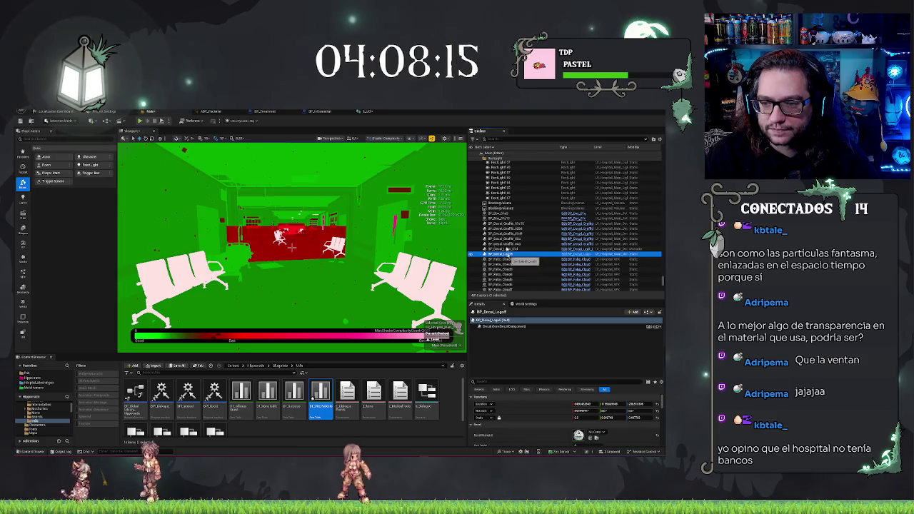
{"action": "left_click", "coordinate": [504, 140]}
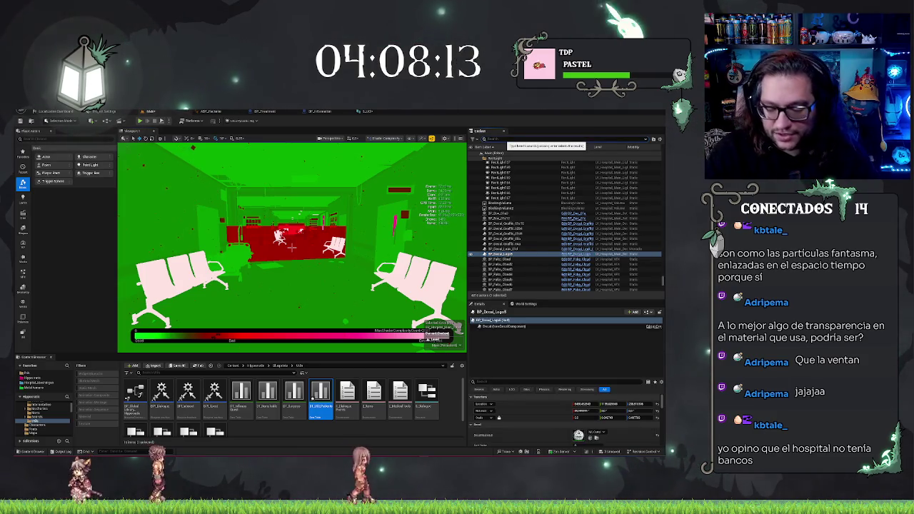
{"action": "type", "text": "banc"}
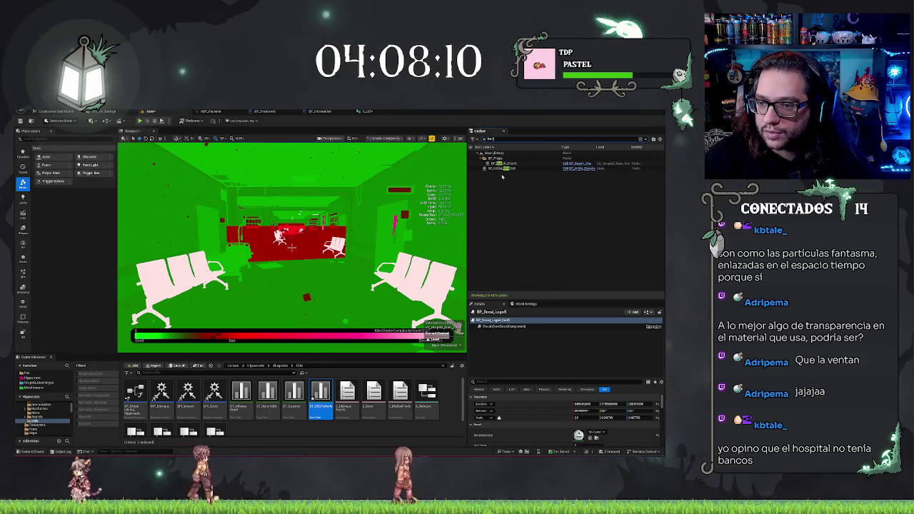
{"action": "left_click", "coordinate": [502, 169]}
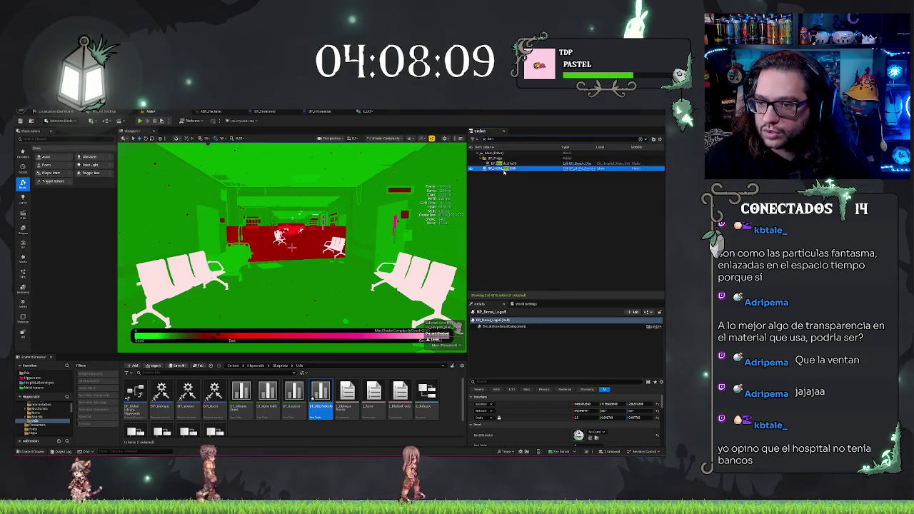
Browse to the benches' Static Mesh asset in the Props meshes folder and frame the benches
{"action": "scroll", "coordinate": [578, 410], "scroll_direction": "down", "scroll_amount": 2}
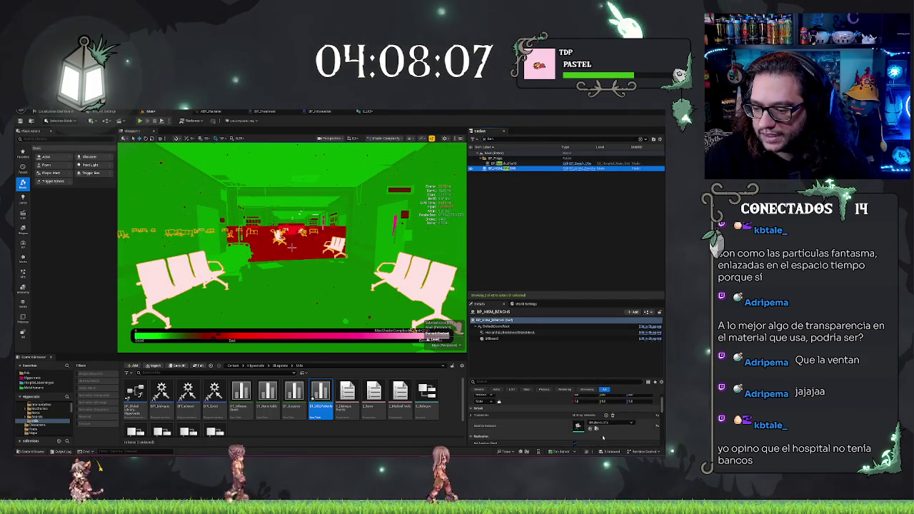
{"action": "left_click", "coordinate": [591, 429]}
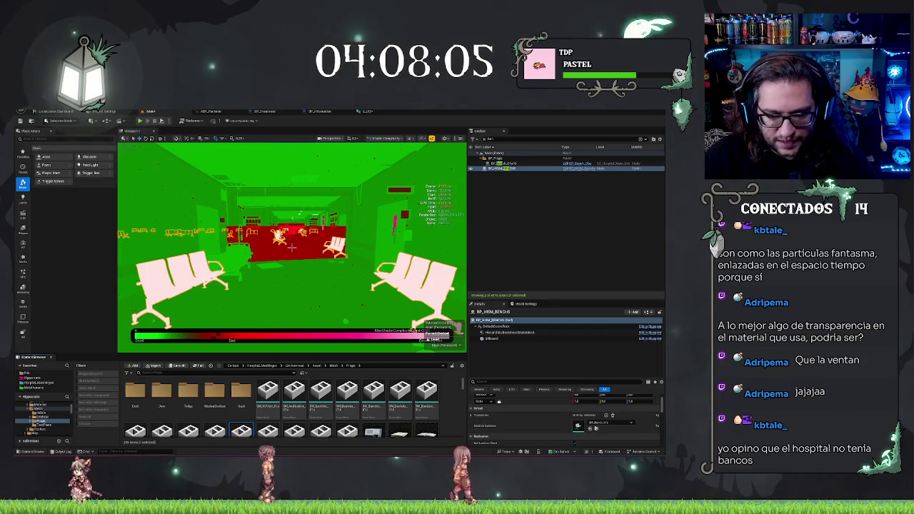
{"action": "key", "text": "f"}
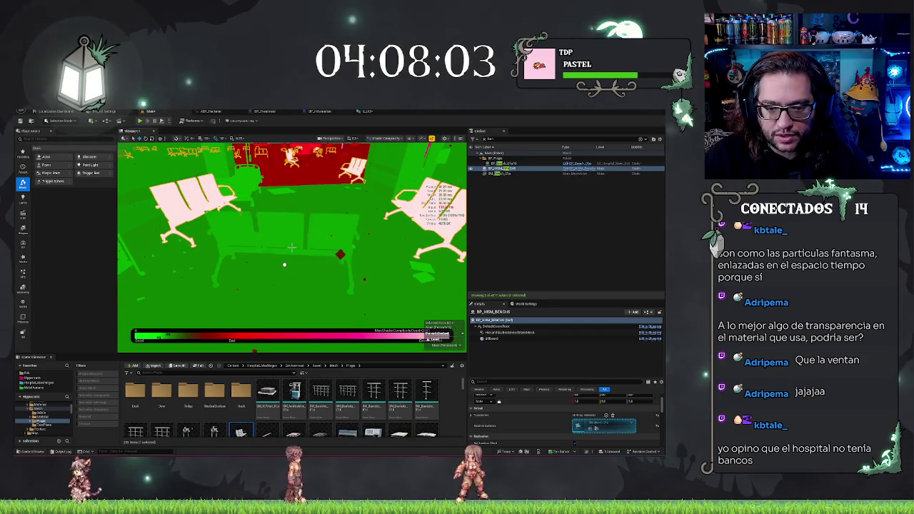
{"action": "left_click", "coordinate": [299, 277]}
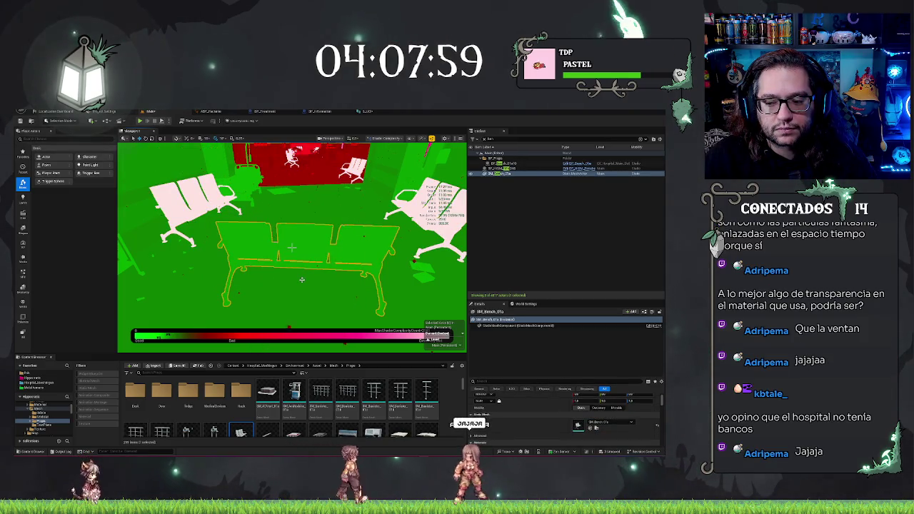
{"action": "left_click_drag", "start_coordinate": [314, 249], "coordinate": [178, 251]}
{"action": "scroll", "coordinate": [291, 247], "scroll_direction": "down", "scroll_amount": 2}
{"action": "scroll", "coordinate": [291, 247], "scroll_direction": "down", "scroll_amount": 2}
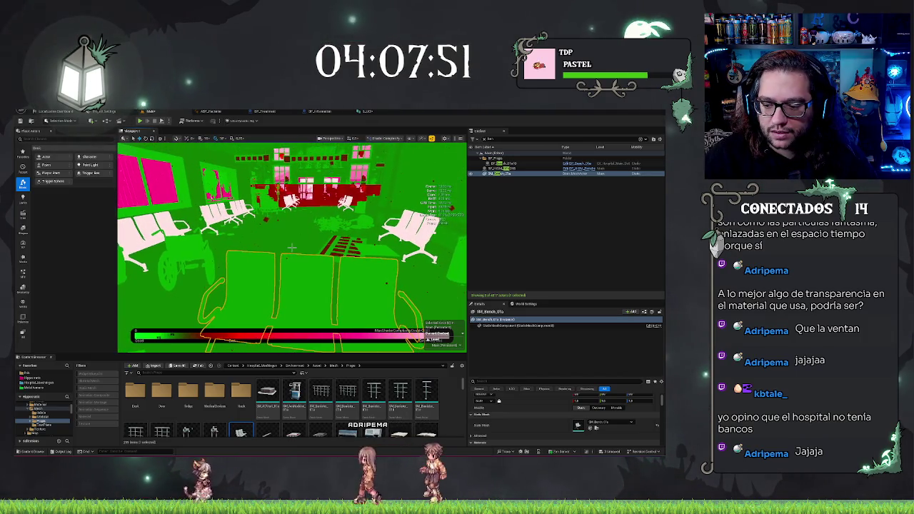
{"action": "scroll", "coordinate": [485, 425], "scroll_direction": "down", "scroll_amount": 4}
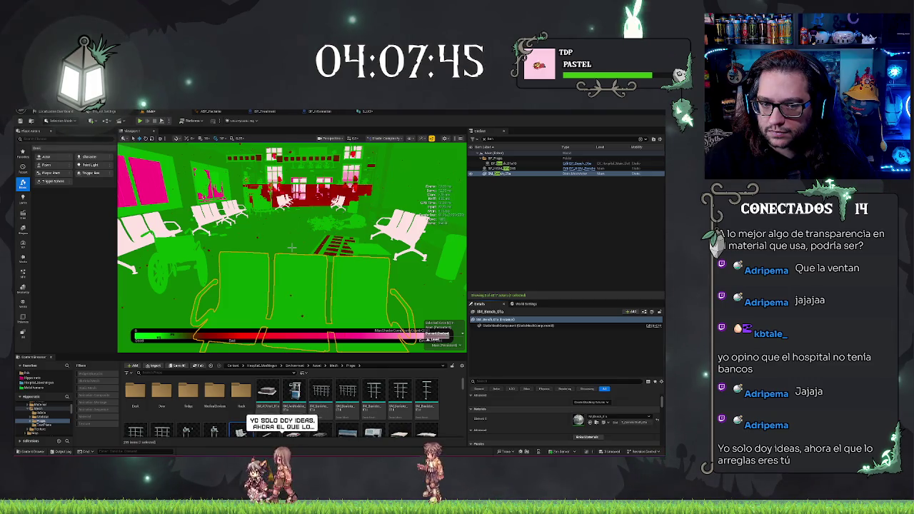
{"action": "key", "text": "Up"}
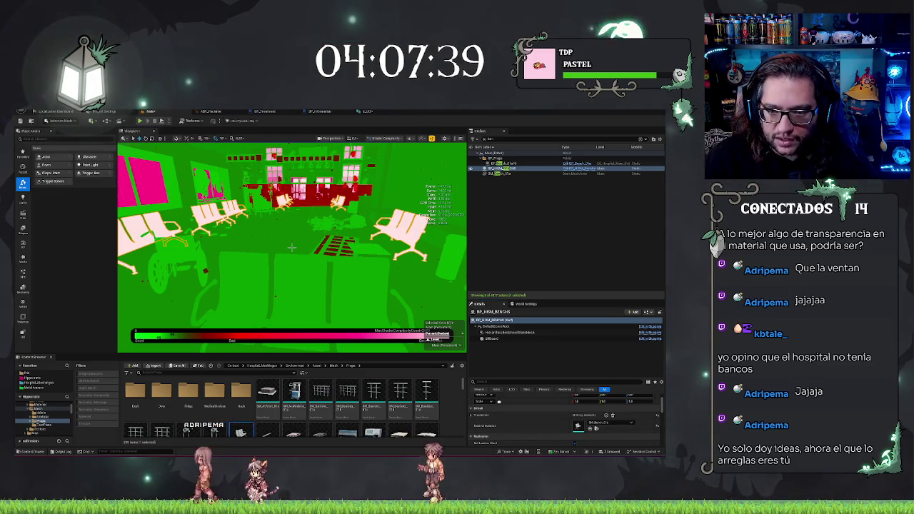
{"action": "key", "text": "f"}
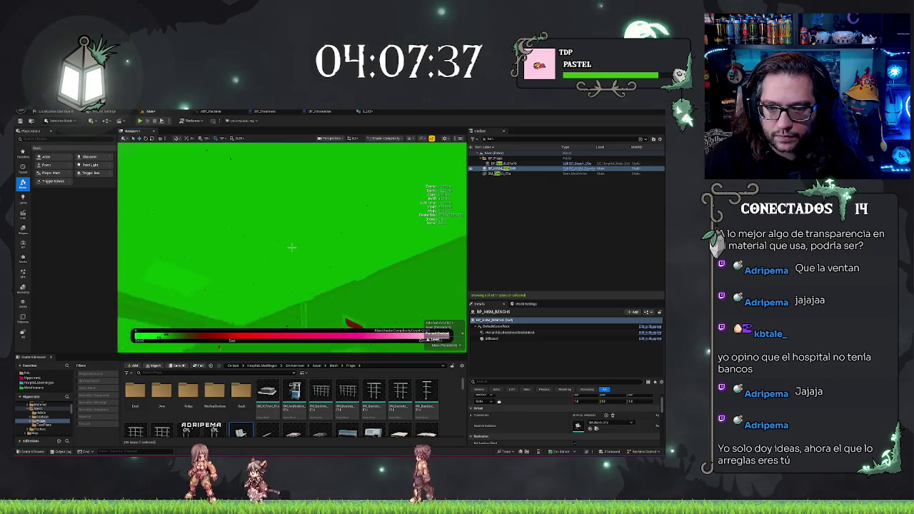
Select the smoke detector blueprint, then turn toward the benches and select a single bench
{"action": "left_click_drag", "start_coordinate": [291, 247], "coordinate": [291, 247]}
{"action": "left_click", "coordinate": [291, 247]}
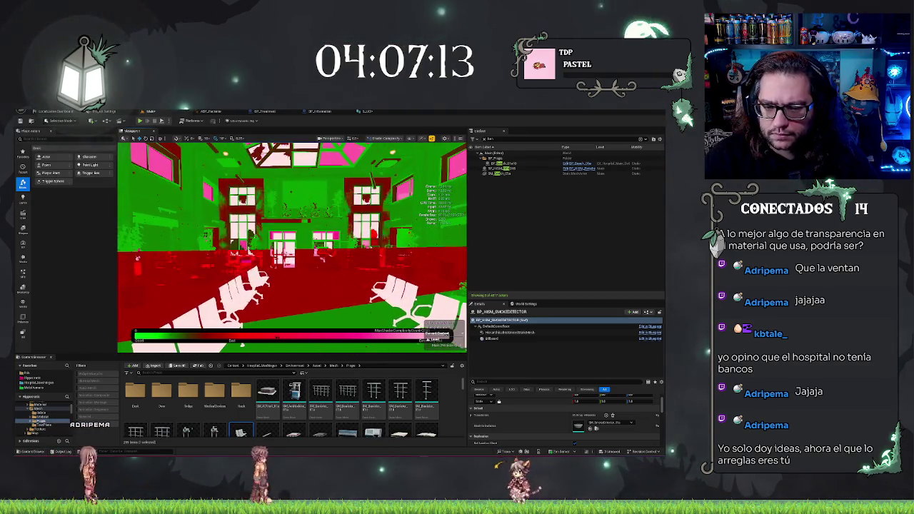
{"action": "left_click_drag", "start_coordinate": [351, 273], "coordinate": [351, 272]}
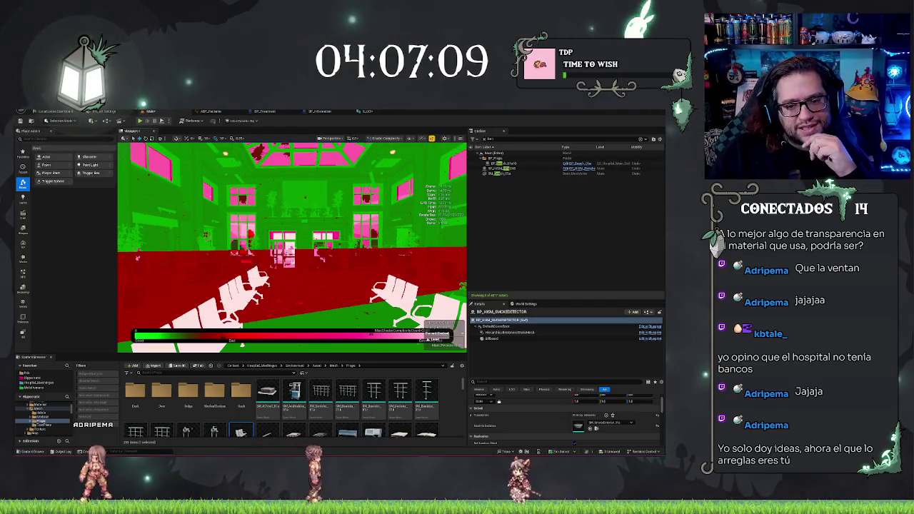
{"action": "left_click_drag", "start_coordinate": [291, 246], "coordinate": [291, 247]}
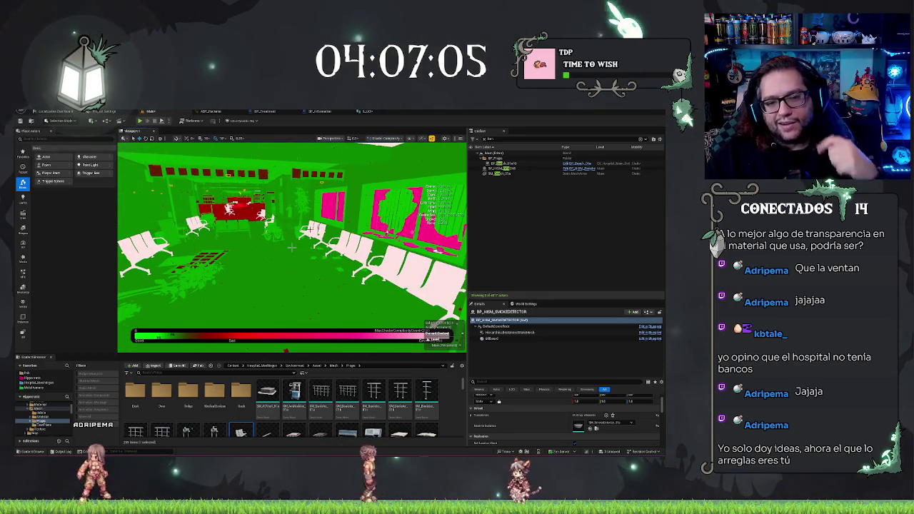
{"action": "left_click", "coordinate": [266, 268]}
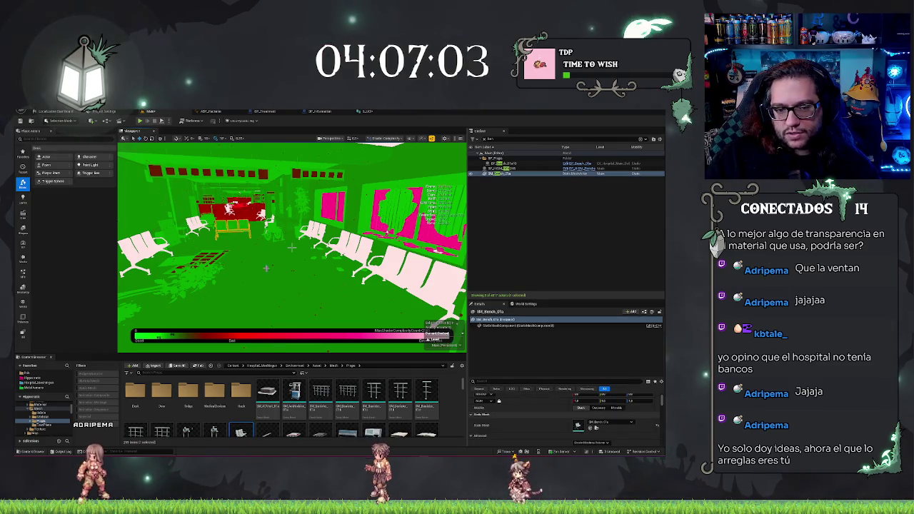
Fly the camera down to the waiting-room benches and floor grate
{"action": "left_click_drag", "start_coordinate": [291, 247], "coordinate": [291, 246]}
{"action": "scroll", "coordinate": [606, 427], "scroll_direction": "down", "scroll_amount": 3}
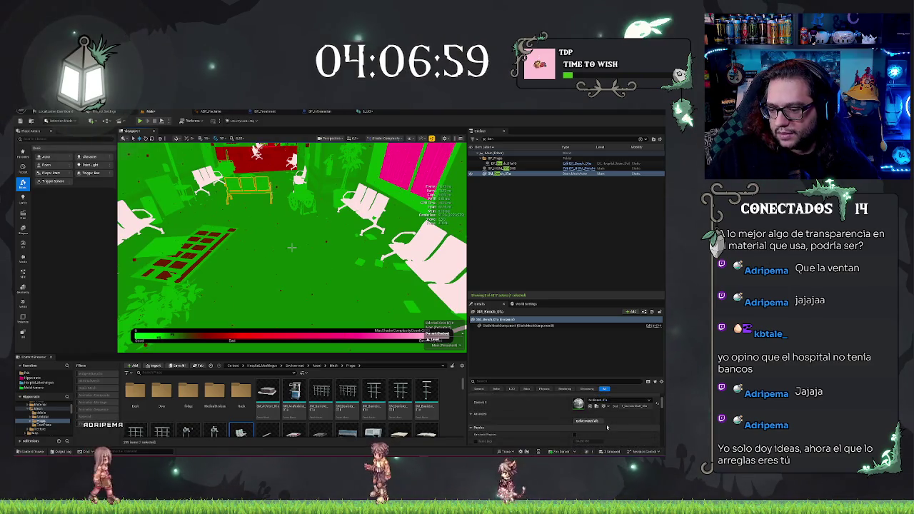
{"action": "scroll", "coordinate": [586, 419], "scroll_direction": "up", "scroll_amount": 3}
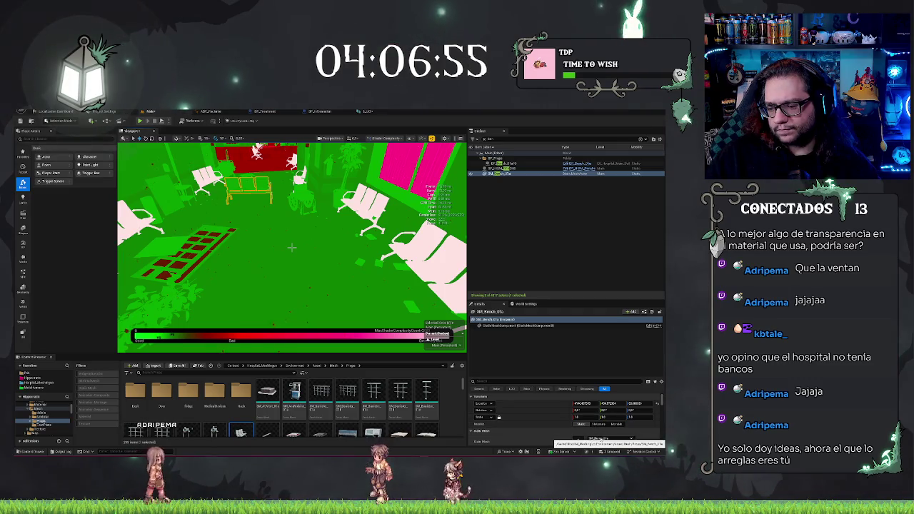
{"action": "left_click_drag", "start_coordinate": [359, 281], "coordinate": [356, 247]}
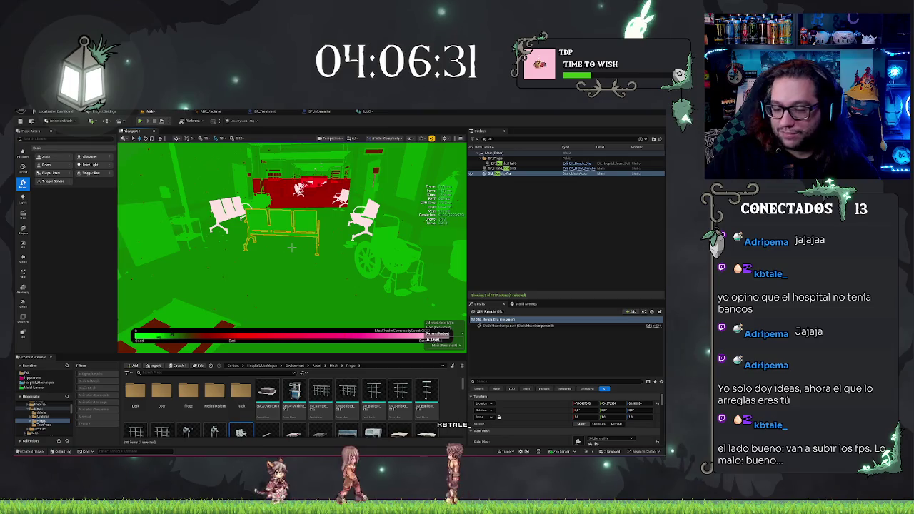
{"action": "mouse_move", "coordinate": [291, 247]}
{"action": "left_mouse_down"}
{"action": "mouse_move", "coordinate": [300, 246]}
{"action": "mouse_move", "coordinate": [292, 247]}
{"action": "left_mouse_up"}
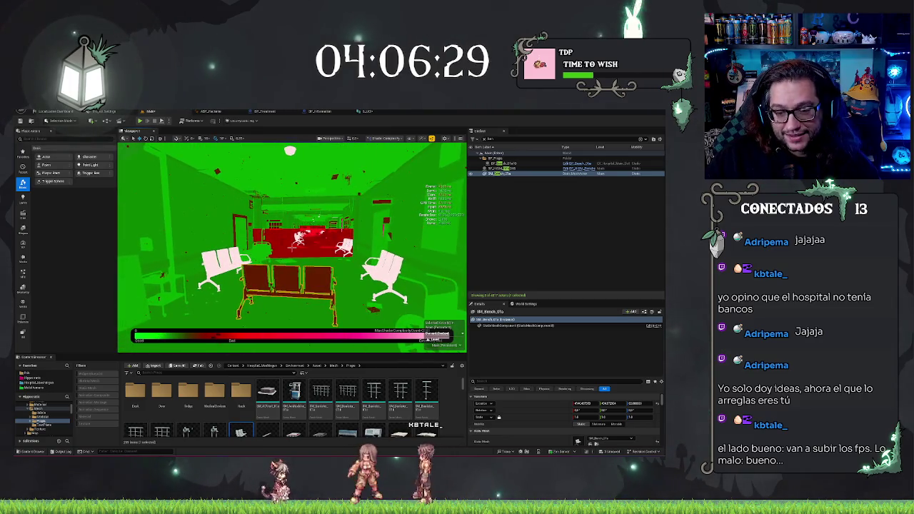
Select the BP_HIERM_BENCHES group and return the viewport to Lit shading with Alt+4
{"action": "left_click", "coordinate": [317, 282]}
{"action": "left_click", "coordinate": [292, 246]}
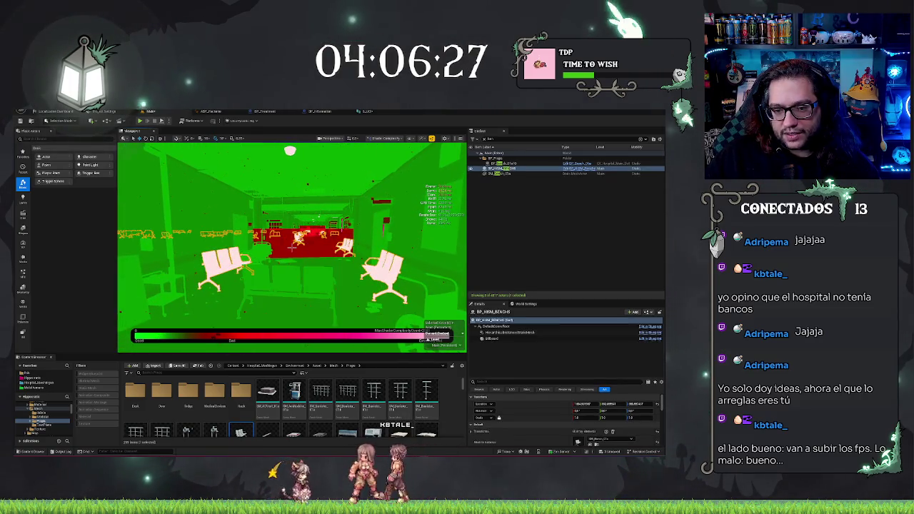
{"action": "left_click_drag", "start_coordinate": [291, 247], "coordinate": [291, 246]}
{"action": "key", "text": "alt+4"}
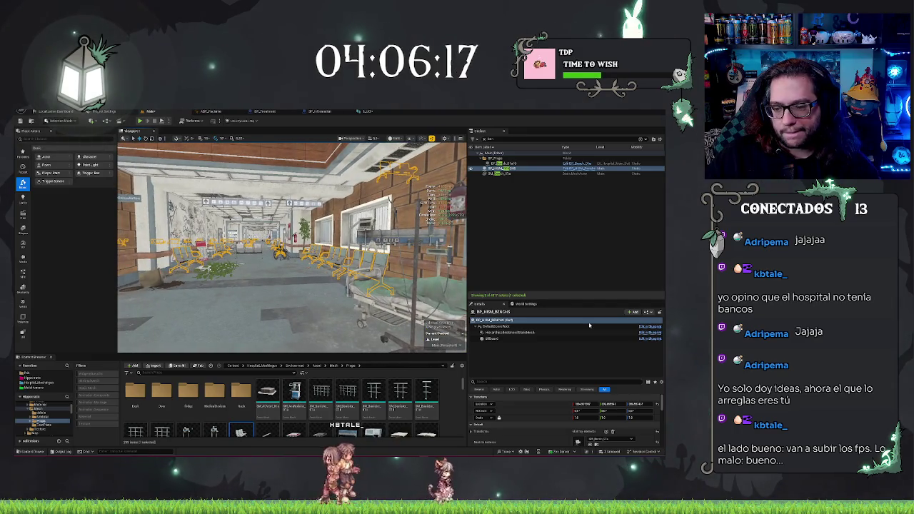
Inspect the bench group's instanced mesh component and save the level with Ctrl+S
{"action": "left_click", "coordinate": [510, 332]}
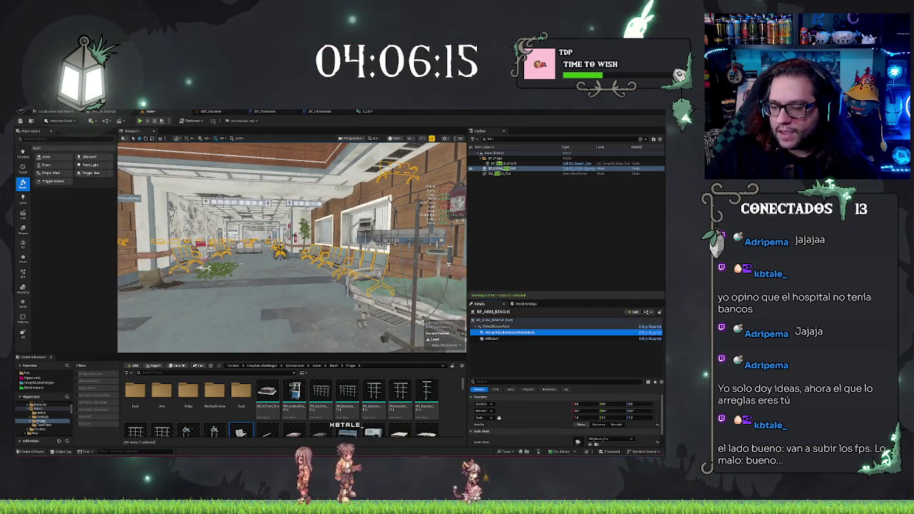
{"action": "left_click_drag", "start_coordinate": [291, 246], "coordinate": [291, 246]}
{"action": "key", "text": "Escape"}
{"action": "left_click", "coordinate": [292, 246]}
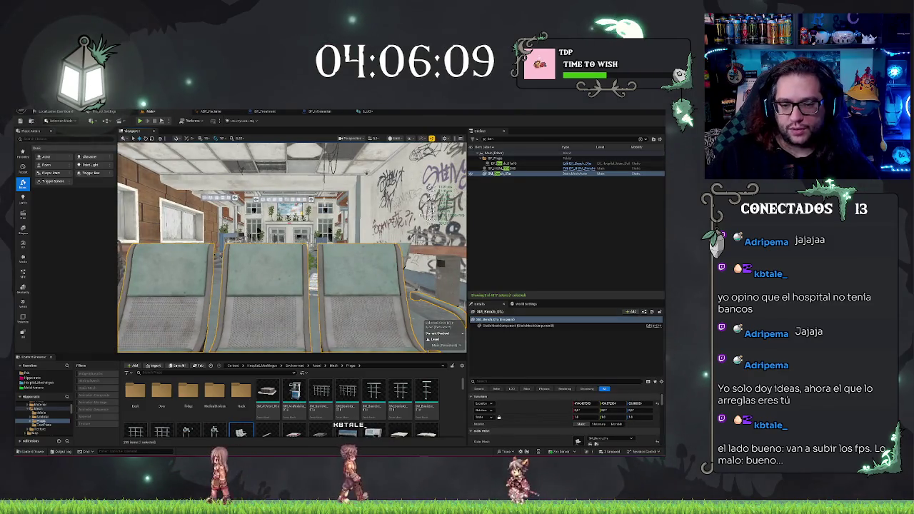
{"action": "key", "text": "Delete"}
{"action": "left_click_drag", "start_coordinate": [354, 261], "coordinate": [347, 238]}
{"action": "key", "text": "ctrl+s"}
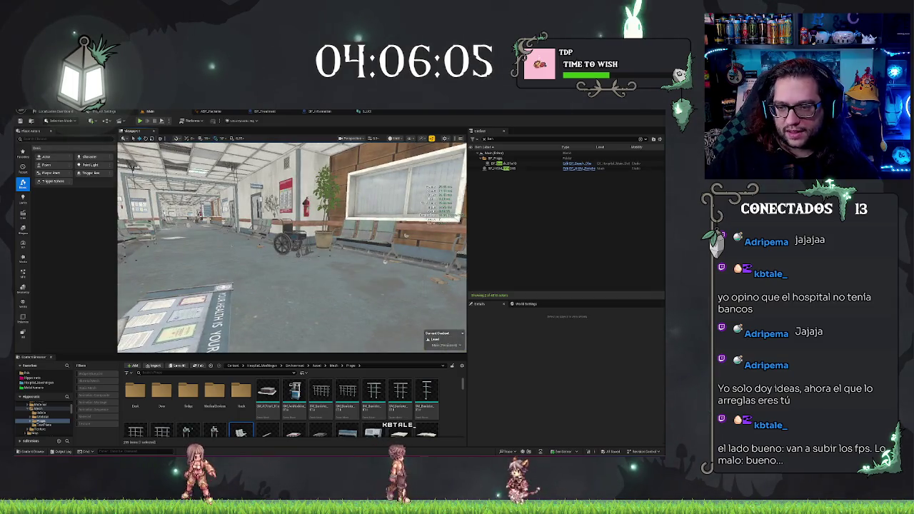
Select the instanced bench group, clear the selection, and fly through the graffiti corridor
{"action": "left_click", "coordinate": [493, 168]}
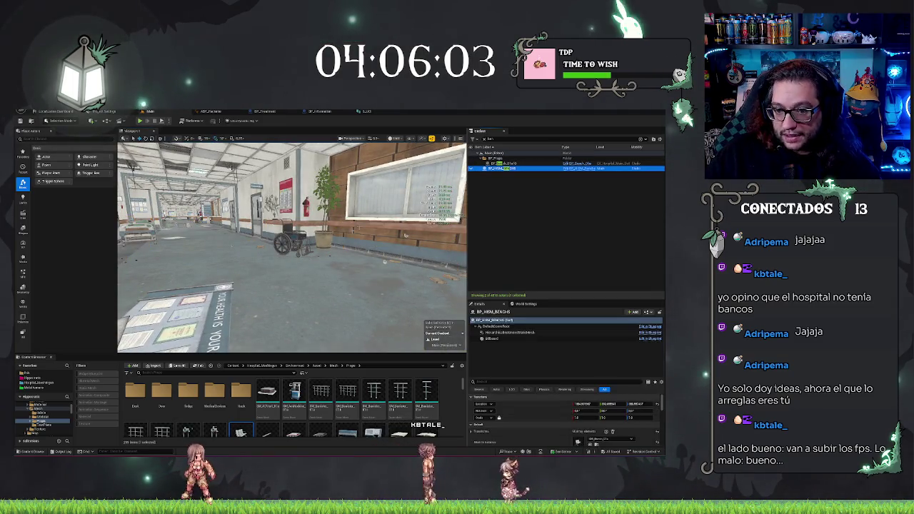
{"action": "key", "text": "Delete"}
{"action": "key", "text": "w"}
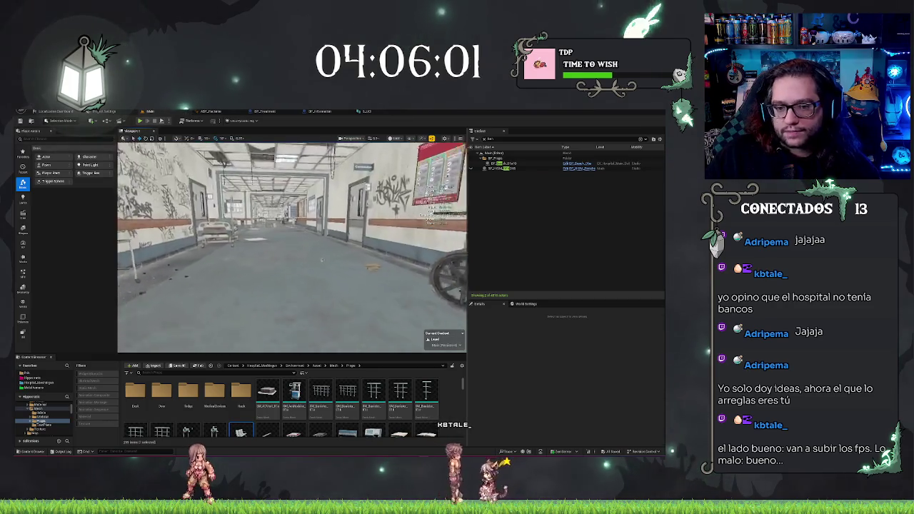
{"action": "key", "text": "s"}
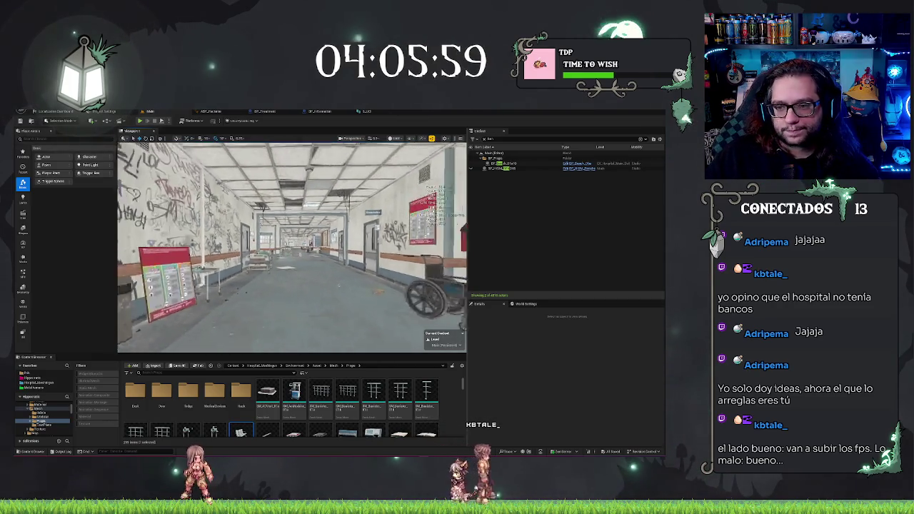
{"action": "key", "text": "s"}
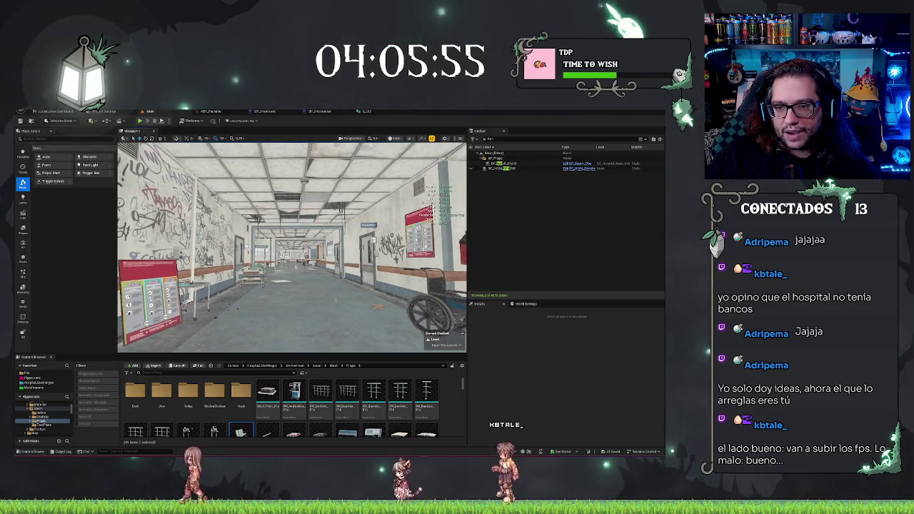
Select a ceiling smoke detector, clear the Outliner filter, and reselect BP_HISM_SMOKEDETECTOR
{"action": "left_click", "coordinate": [305, 181]}
{"action": "key", "text": "w"}
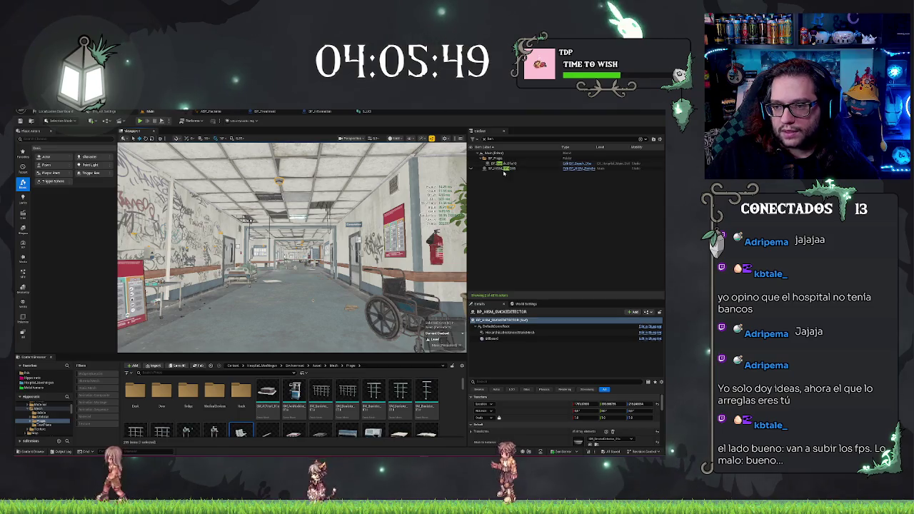
{"action": "left_click", "coordinate": [483, 139]}
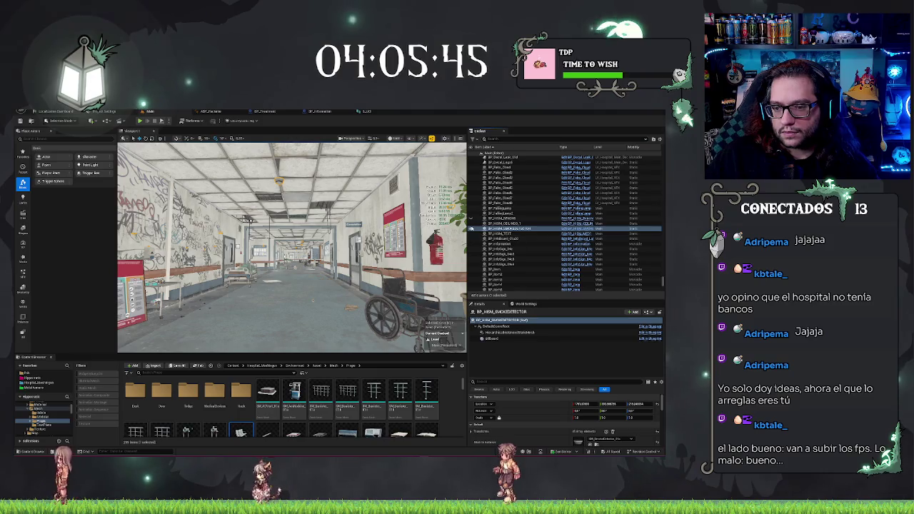
{"action": "left_click", "coordinate": [478, 232], "text": "ctrl"}
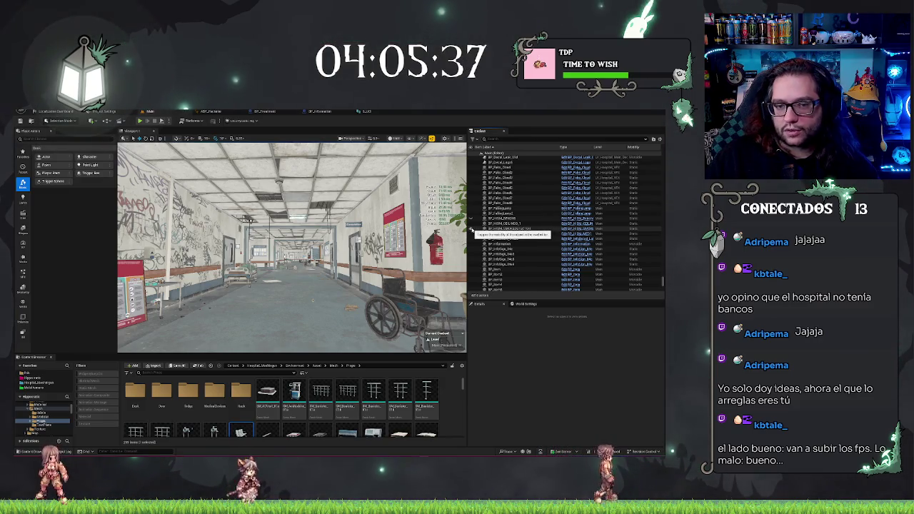
{"action": "left_click", "coordinate": [477, 229]}
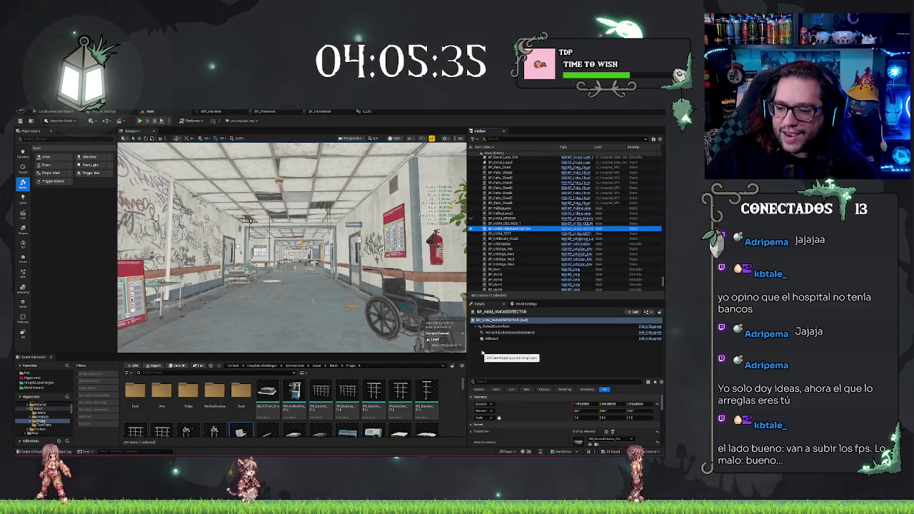
Search the Static Mesh picker for 'smoke' and close it without changing the mesh
{"action": "scroll", "coordinate": [603, 419], "scroll_direction": "down", "scroll_amount": 2}
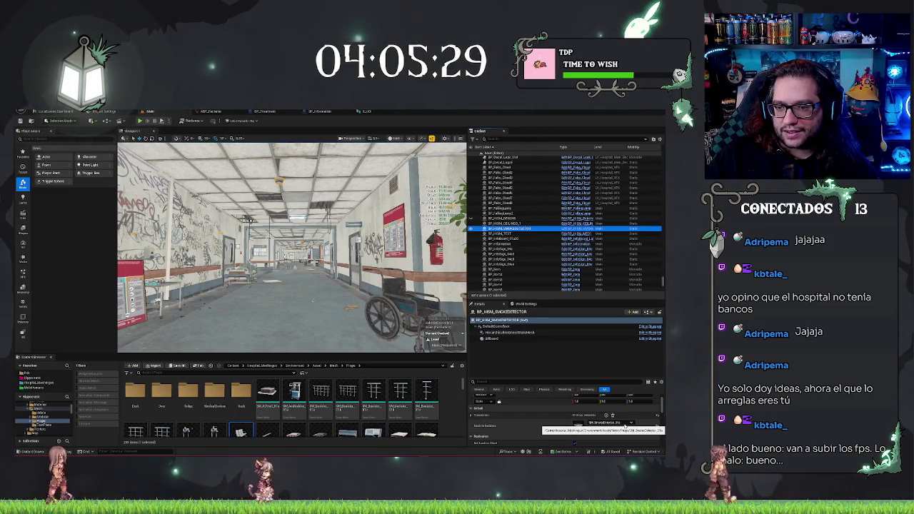
{"action": "left_click", "coordinate": [625, 426]}
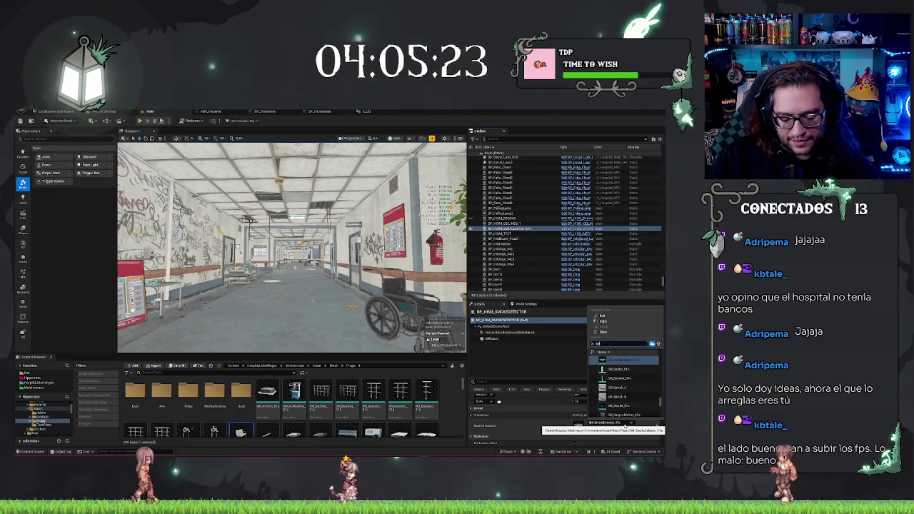
{"action": "type", "text": "smoke"}
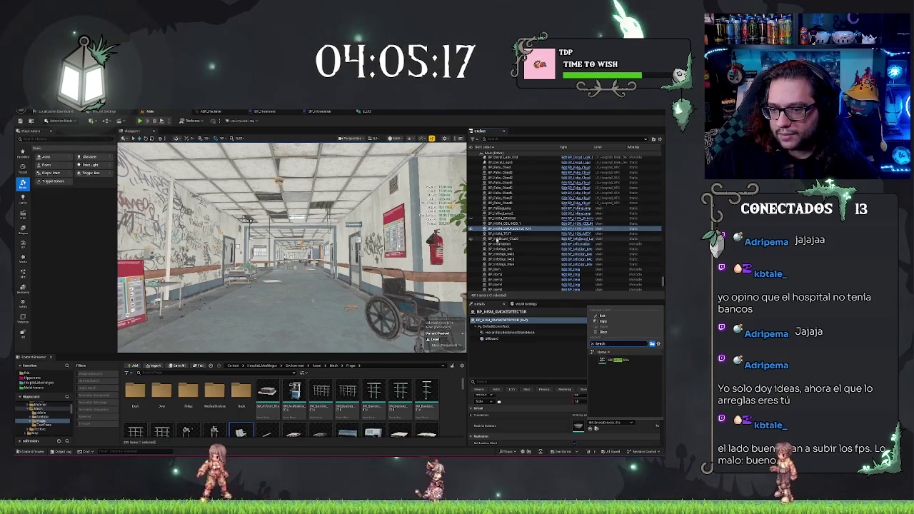
{"action": "left_click", "coordinate": [508, 245]}
Inspect BP_Information, the bench and smoke detector groups, then select BP_HISM_TEST
{"action": "left_click", "coordinate": [508, 244]}
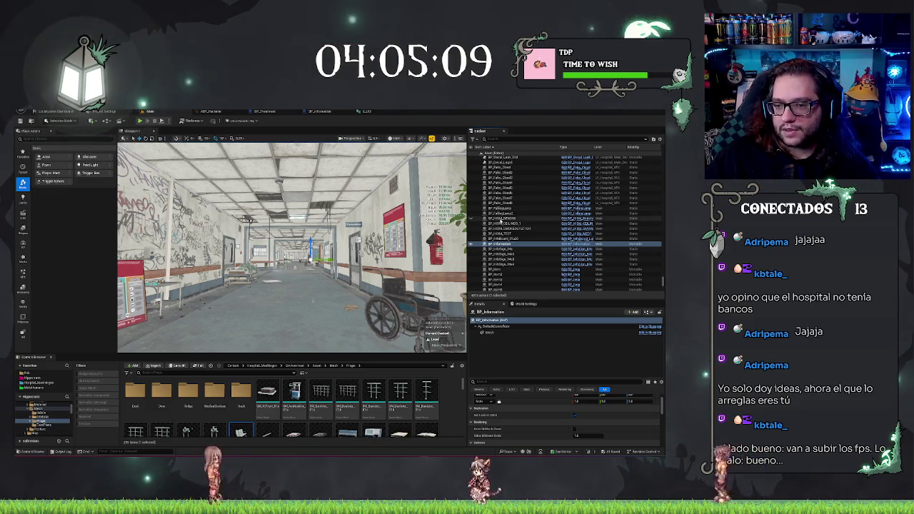
{"action": "left_click", "coordinate": [507, 219]}
{"action": "left_click", "coordinate": [513, 228]}
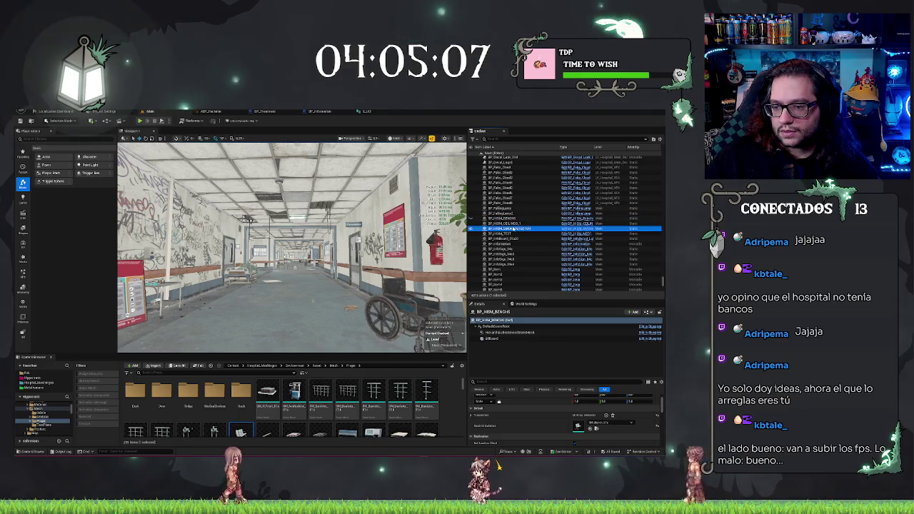
{"action": "left_click", "coordinate": [607, 422]}
{"action": "type", "text": "h"}
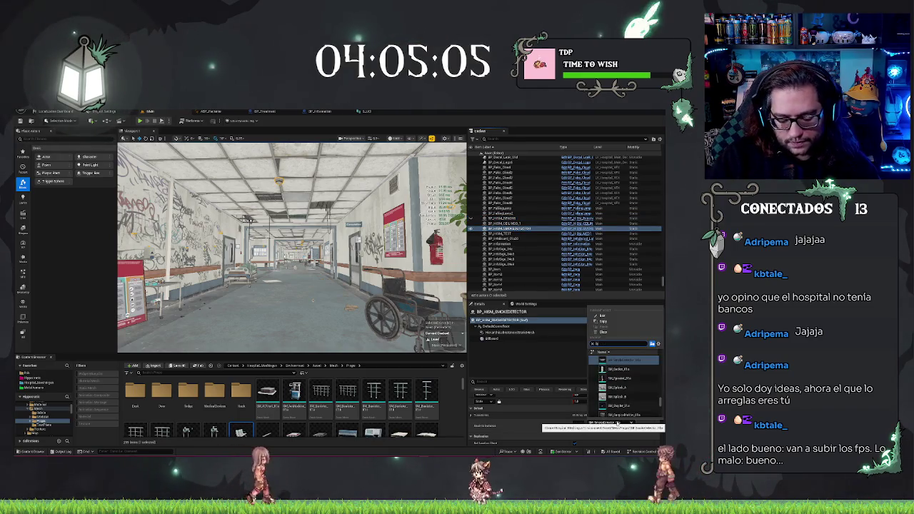
{"action": "left_click", "coordinate": [621, 359]}
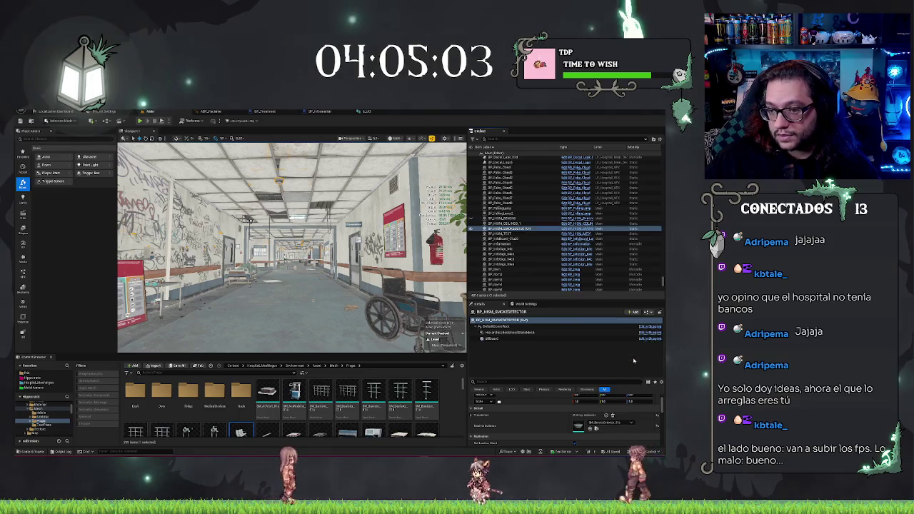
{"action": "left_click", "coordinate": [504, 233]}
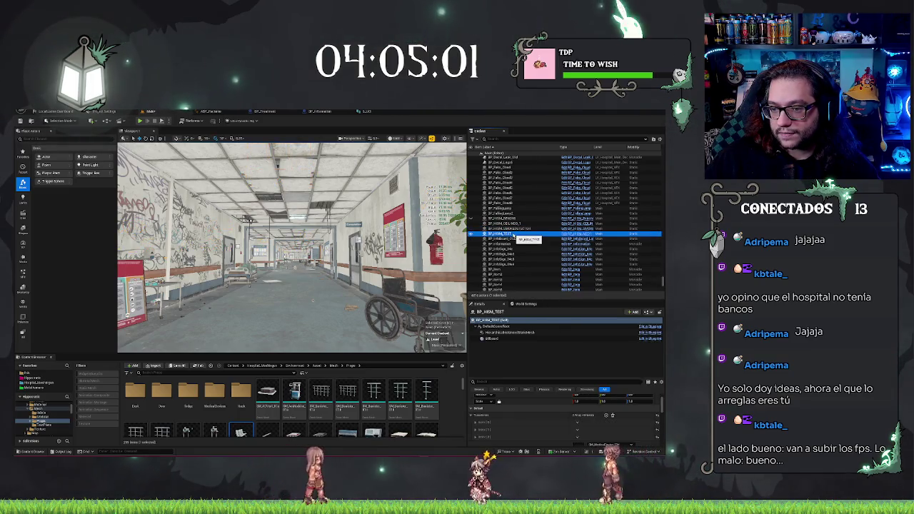
{"action": "key", "text": "Escape"}
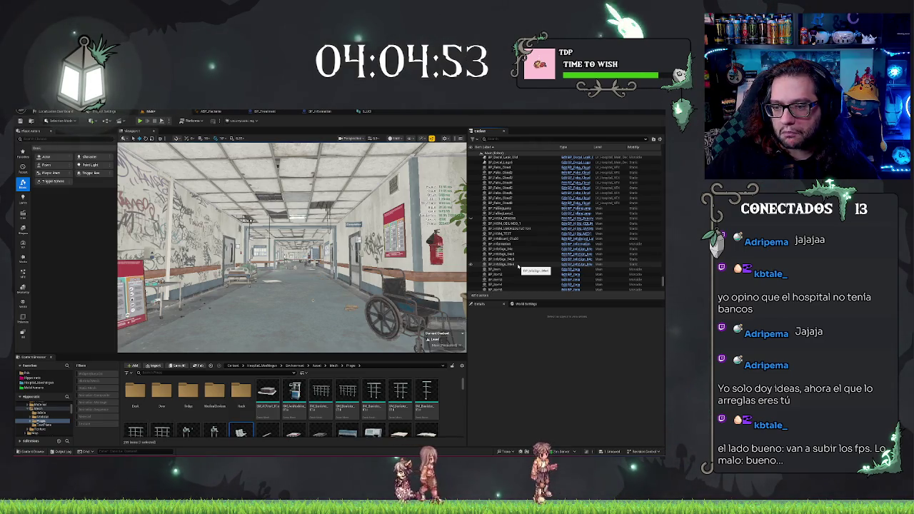
Select BP_HISM_SMOKEDETECTOR, compare it with BP_HISM_TEST, and look up at its ceiling instances
{"action": "left_click", "coordinate": [517, 229]}
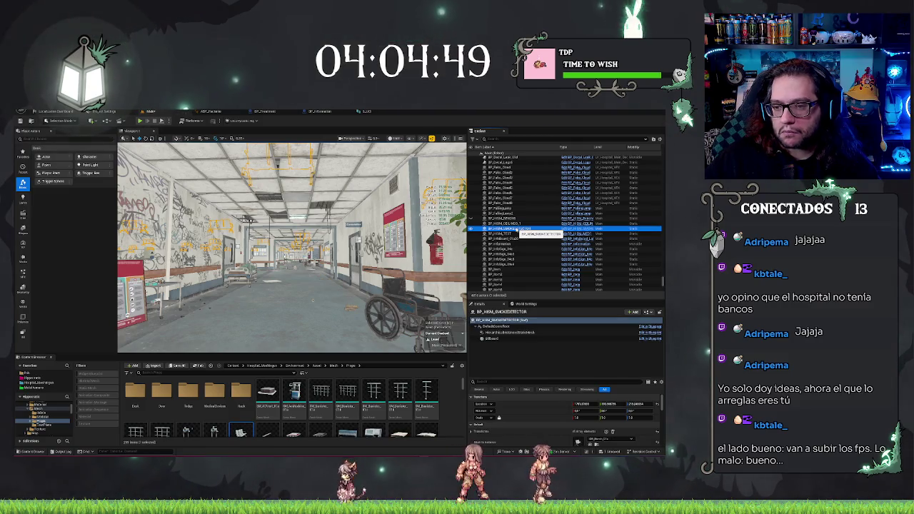
{"action": "key", "text": "Escape"}
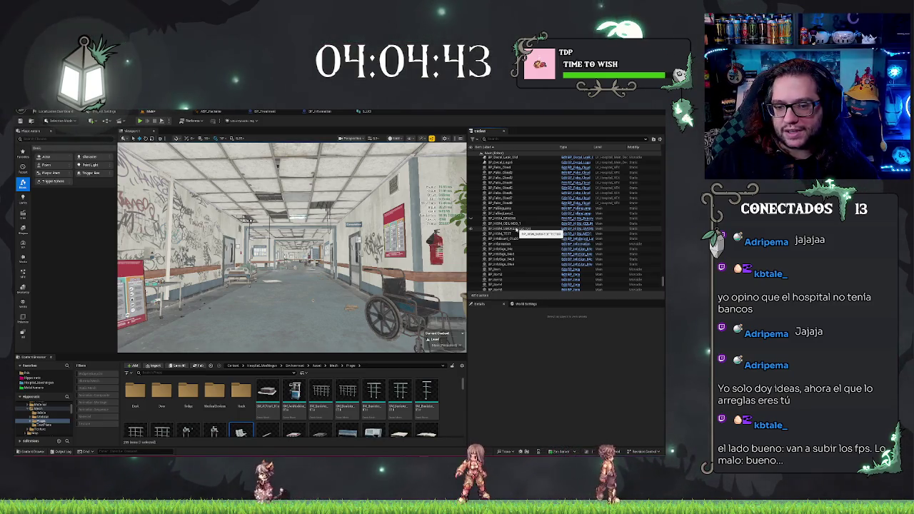
{"action": "left_click", "coordinate": [516, 229]}
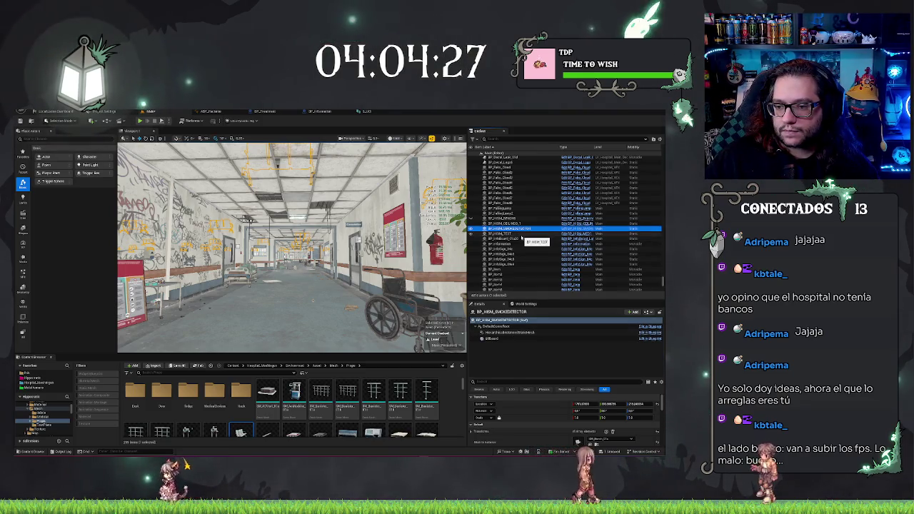
{"action": "left_click", "coordinate": [500, 233]}
{"action": "key", "text": "Up"}
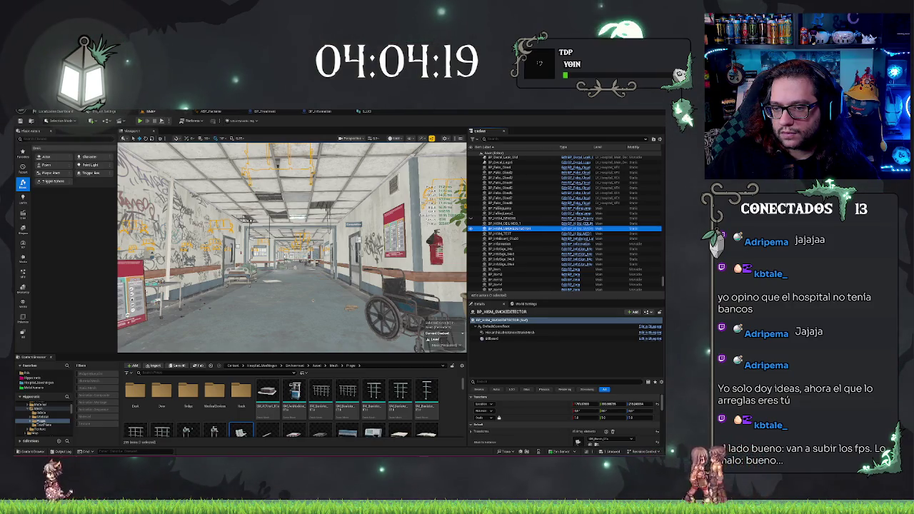
{"action": "mouse_move", "coordinate": [291, 247]}
{"action": "left_mouse_down"}
{"action": "mouse_move", "coordinate": [291, 214]}
{"action": "mouse_move", "coordinate": [291, 257]}
{"action": "mouse_move", "coordinate": [291, 246]}
{"action": "mouse_move", "coordinate": [314, 243]}
{"action": "mouse_move", "coordinate": [291, 247]}
{"action": "left_mouse_up"}
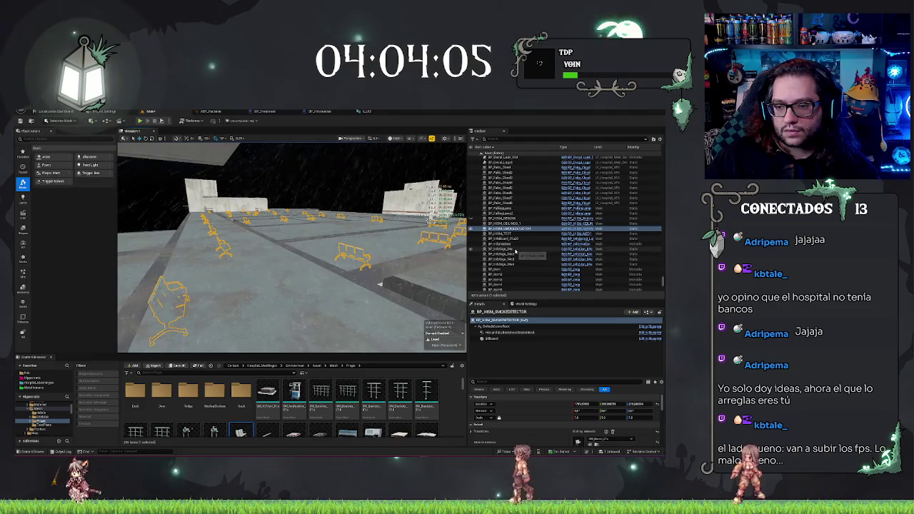
Undo through the selection changes back past the Edit Mesh to Instance conversion
{"action": "key", "text": "Escape"}
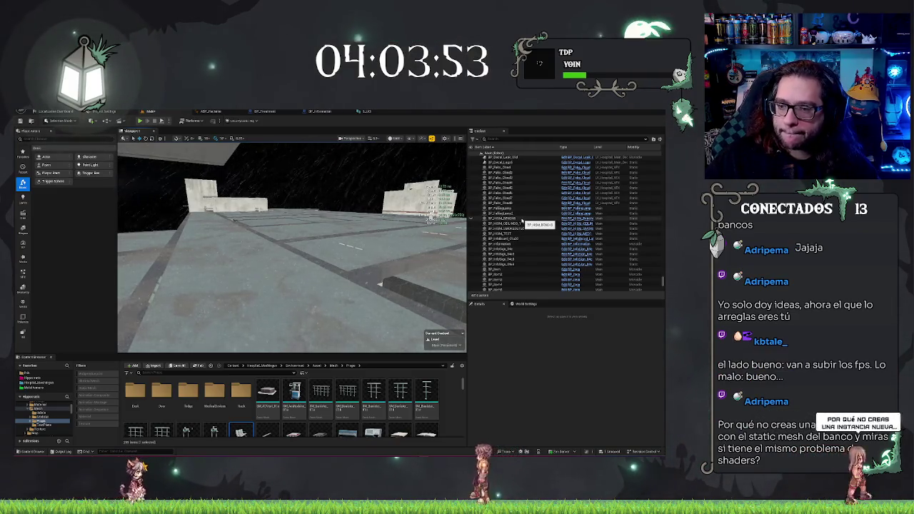
{"action": "key", "text": "ctrl+z"}
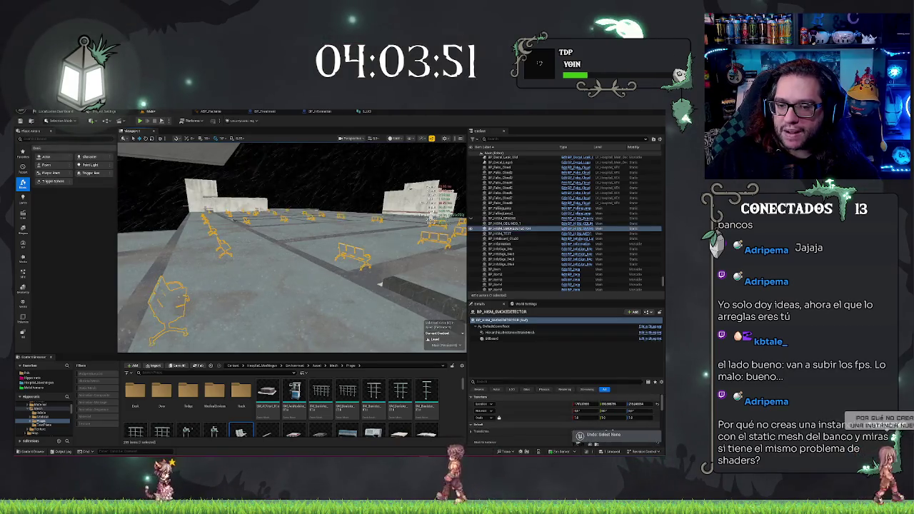
{"action": "key", "text": "ctrl+z"}
{"action": "key", "text": "ctrl+y"}
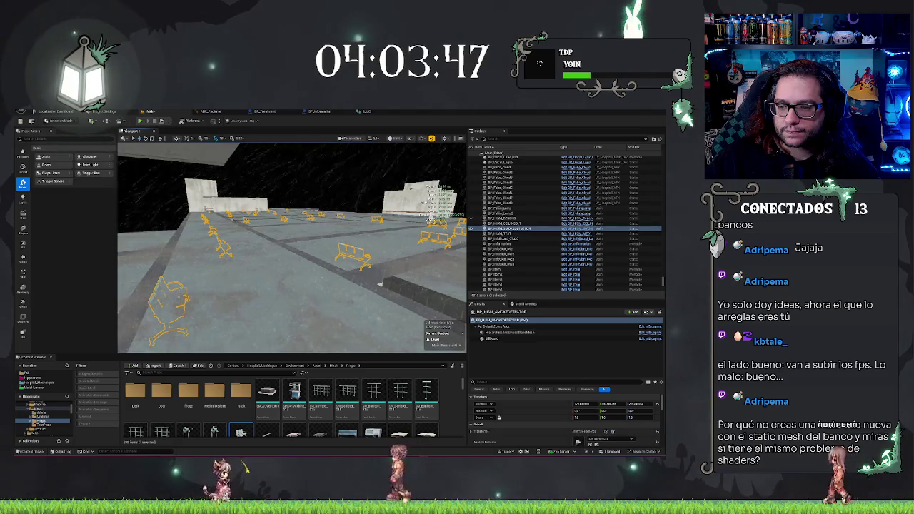
{"action": "key", "text": "ctrl+z"}
{"action": "key", "text": "ctrl+y"}
{"action": "key", "text": "ctrl+z"}
{"action": "key", "text": "ctrl+z"}
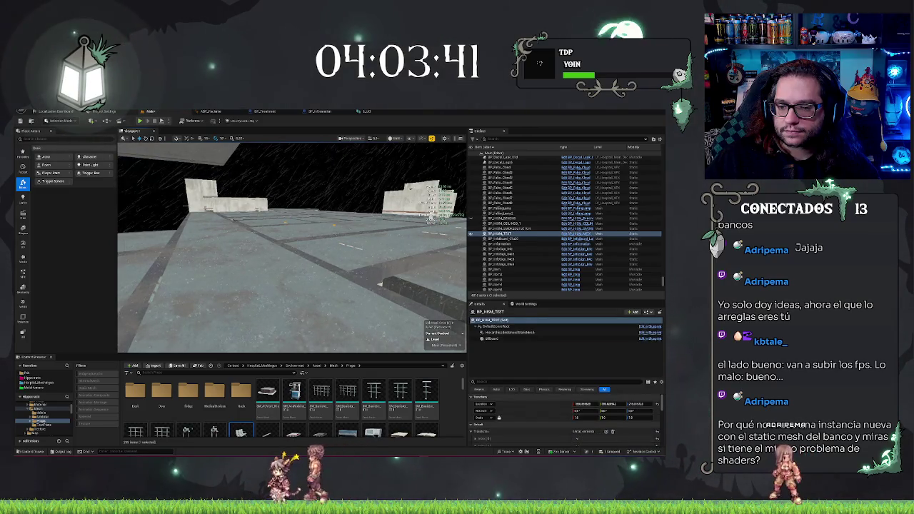
{"action": "key", "text": "ctrl+z"}
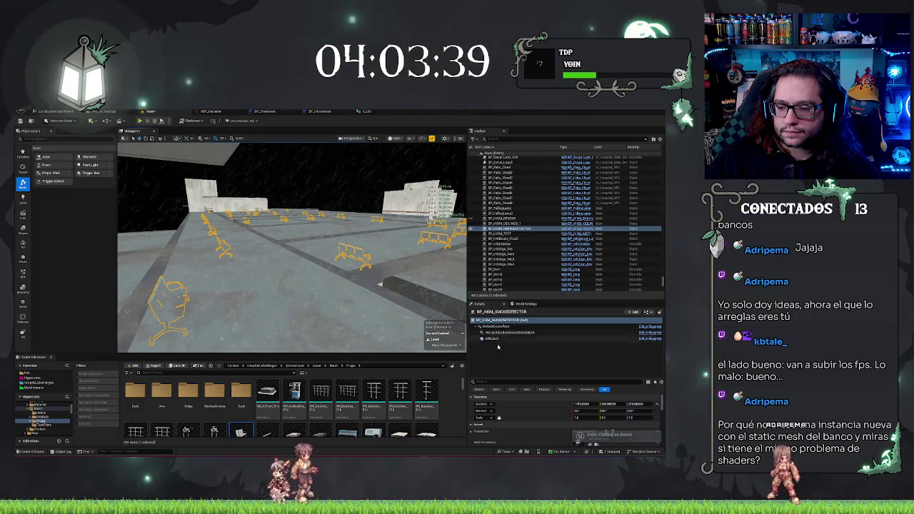
{"action": "key", "text": "ctrl+z"}
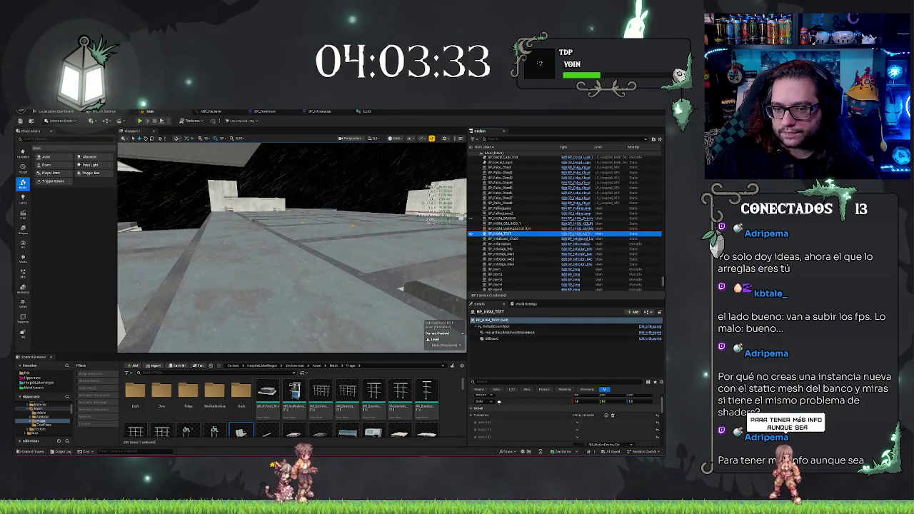
{"action": "mouse_move", "coordinate": [293, 249]}
{"action": "left_mouse_down"}
{"action": "mouse_move", "coordinate": [342, 239]}
{"action": "mouse_move", "coordinate": [271, 271]}
{"action": "mouse_move", "coordinate": [161, 343]}
{"action": "mouse_move", "coordinate": [299, 280]}
{"action": "left_mouse_up"}
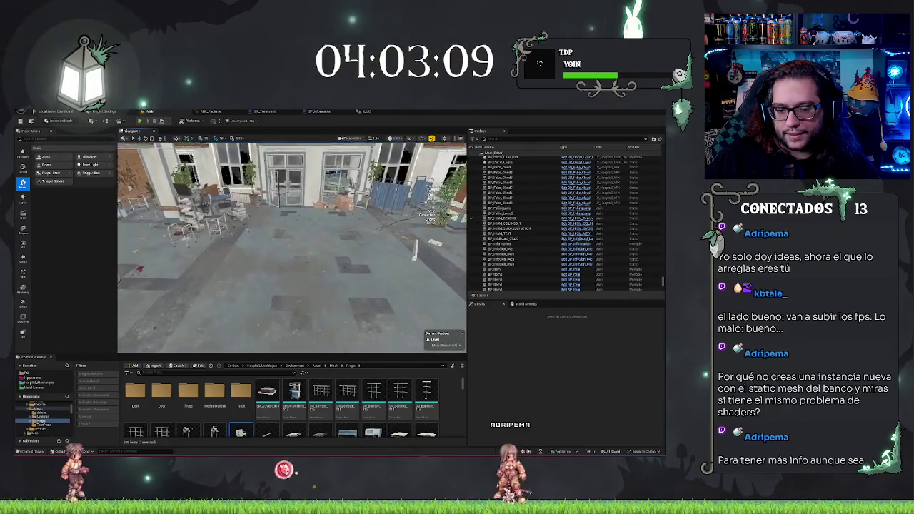
Show editor icons with G and browse to the BP_HISM_BENCHS asset from the Outliner
{"action": "scroll", "coordinate": [402, 409], "scroll_direction": "down", "scroll_amount": 1}
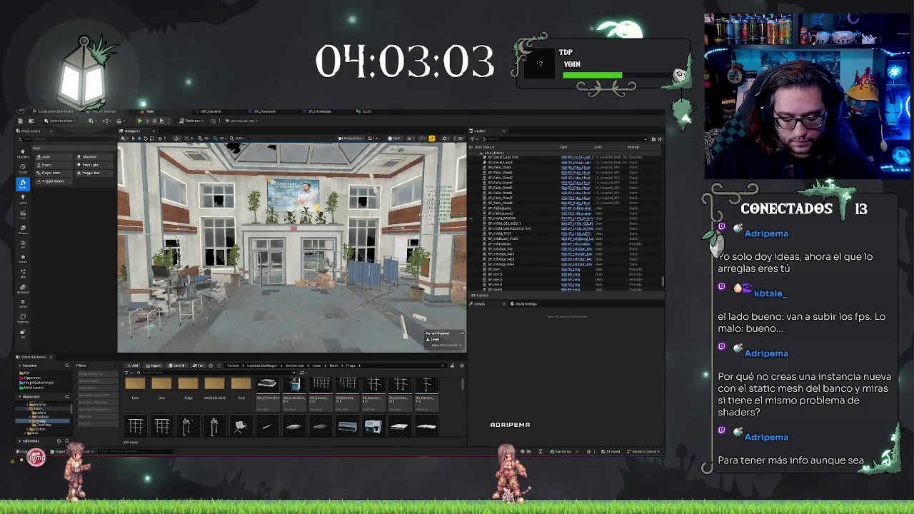
{"action": "key", "text": "g"}
{"action": "left_click", "coordinate": [293, 229]}
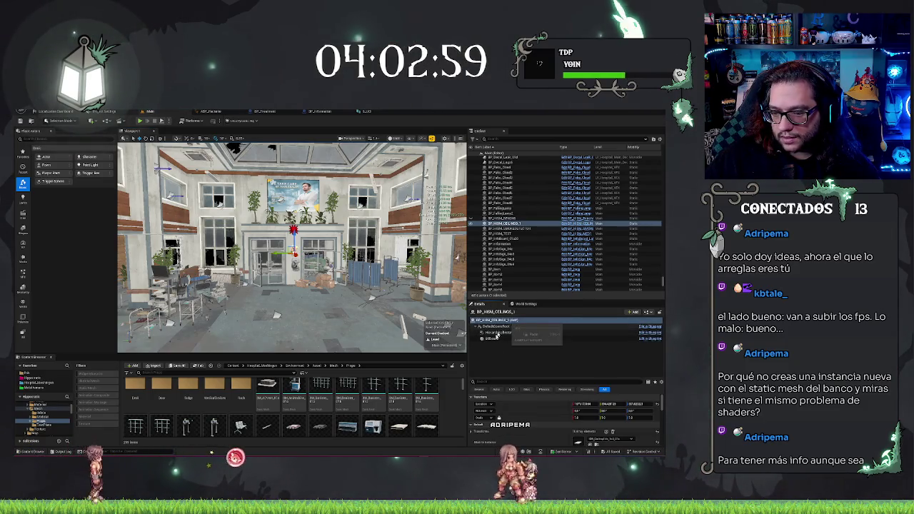
{"action": "right_click", "coordinate": [509, 225]}
{"action": "left_click", "coordinate": [502, 218]}
{"action": "right_click", "coordinate": [503, 218]}
{"action": "left_click", "coordinate": [532, 235]}
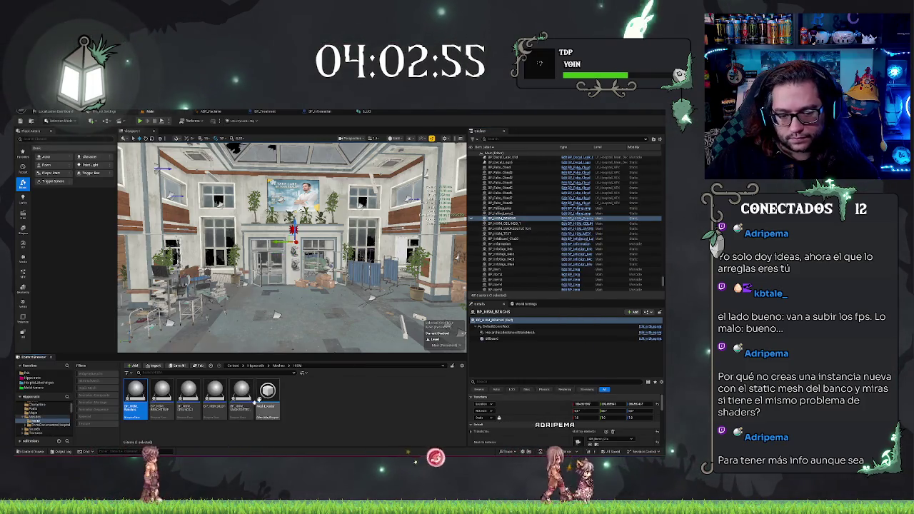
Open BP_HISM_Benches, pan through its Construction Script graph, then close the tab
{"action": "double_click", "coordinate": [136, 398]}
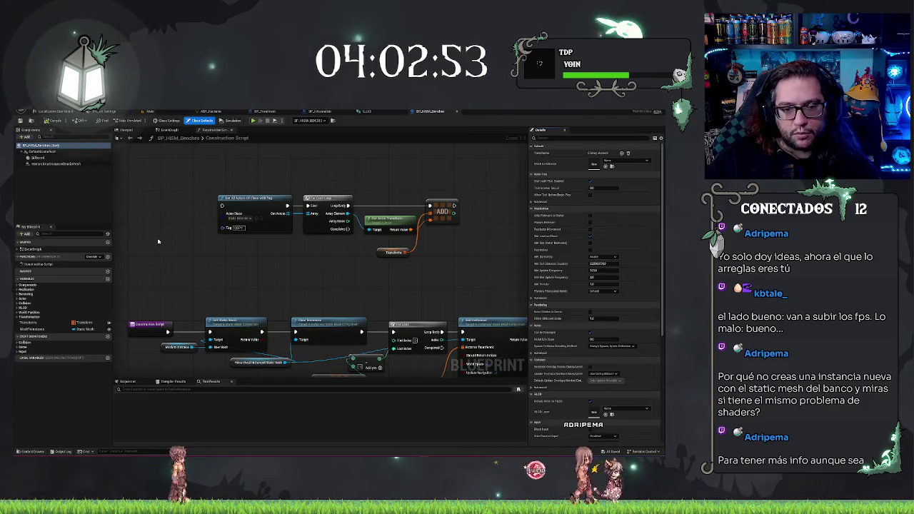
{"action": "scroll", "coordinate": [209, 294], "scroll_direction": "down", "scroll_amount": 2}
{"action": "scroll", "coordinate": [204, 316], "scroll_direction": "up", "scroll_amount": 2}
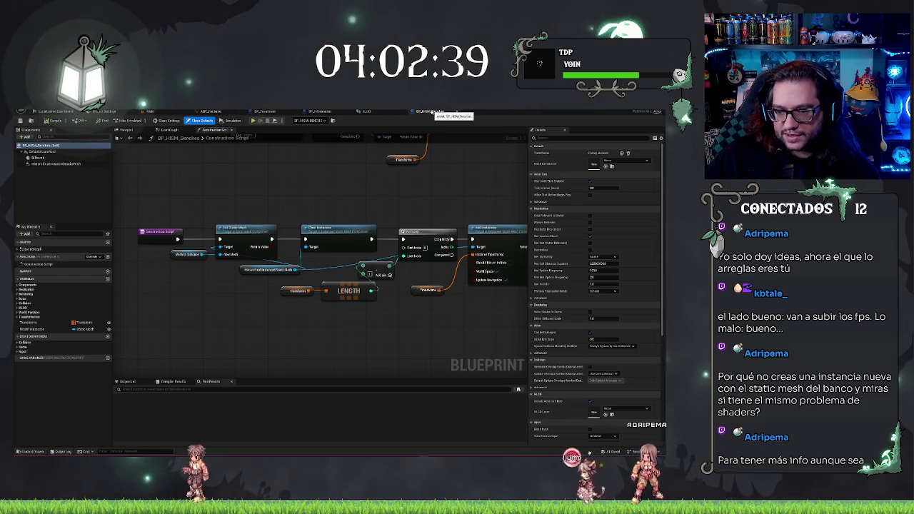
{"action": "left_click_drag", "start_coordinate": [492, 311], "coordinate": [440, 316]}
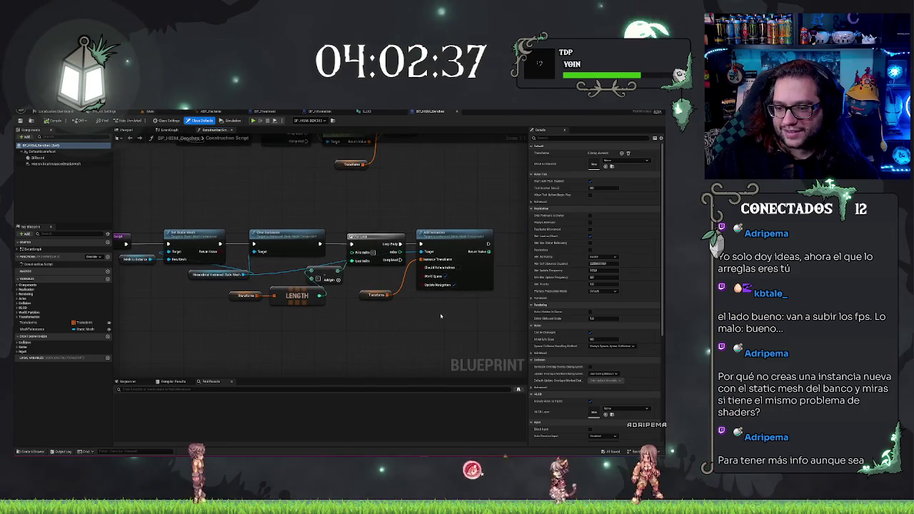
{"action": "left_click_drag", "start_coordinate": [384, 213], "coordinate": [439, 217]}
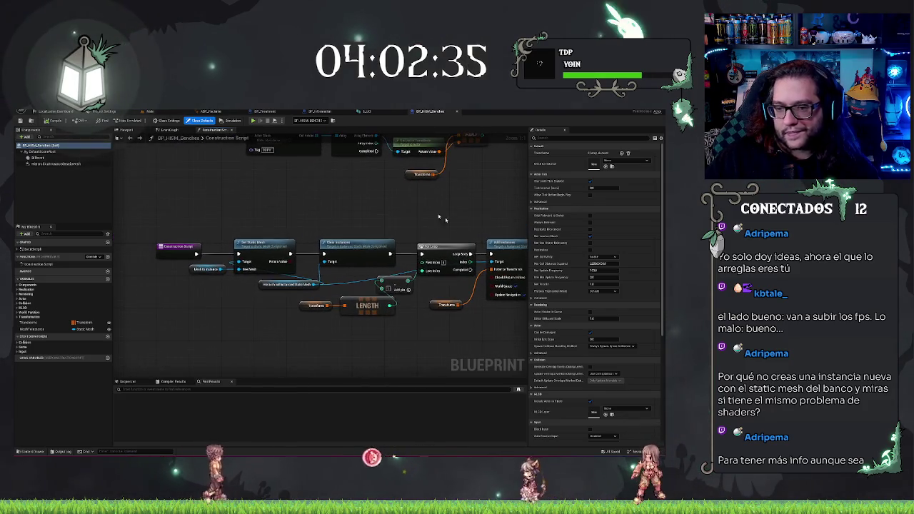
{"action": "left_click", "coordinate": [456, 111]}
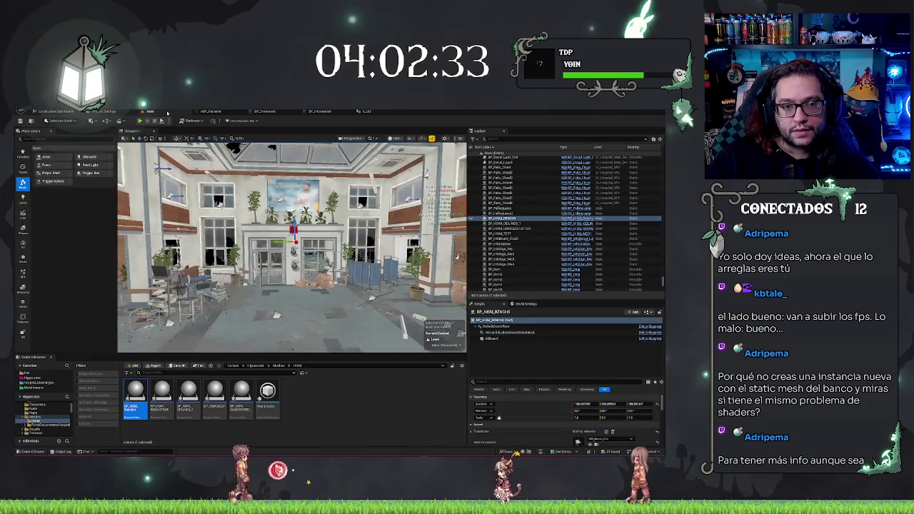
Create a new Actor blueprint class named TEST in the Content Browser
{"action": "left_click_drag", "start_coordinate": [276, 315], "coordinate": [268, 258]}
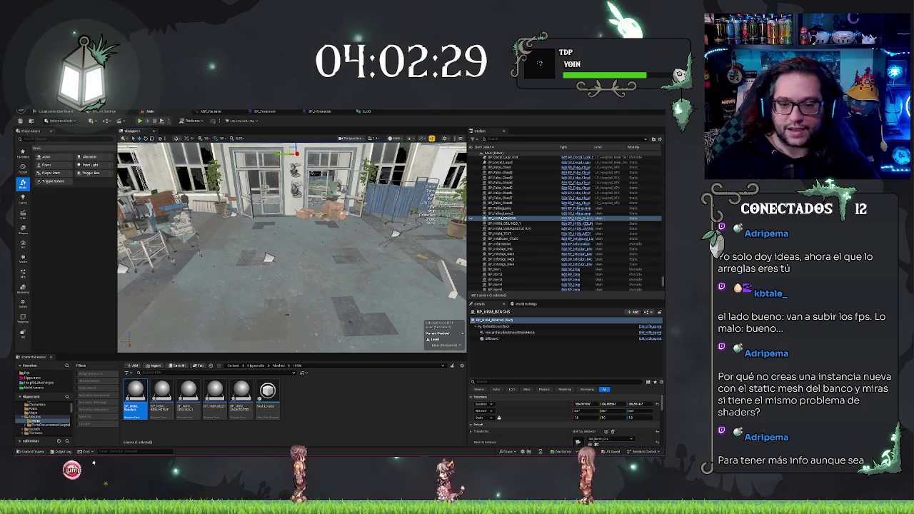
{"action": "right_click", "coordinate": [332, 402]}
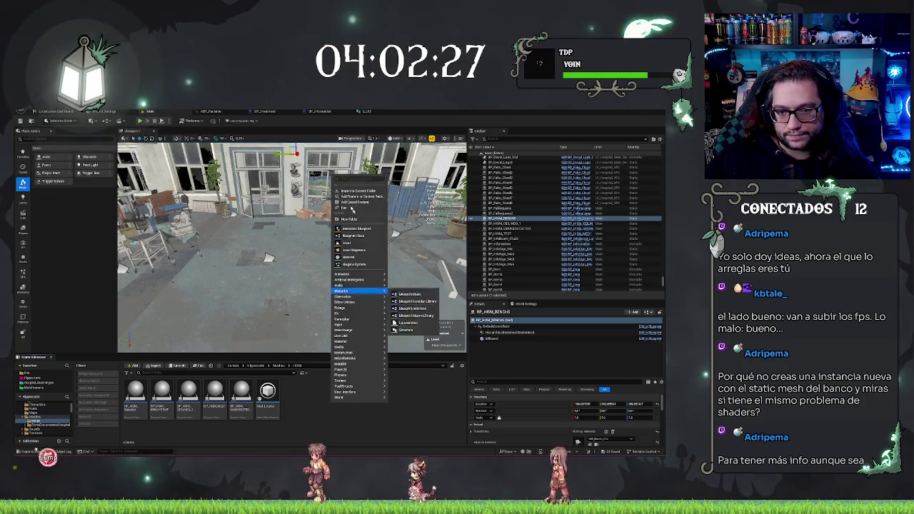
{"action": "left_click", "coordinate": [365, 235]}
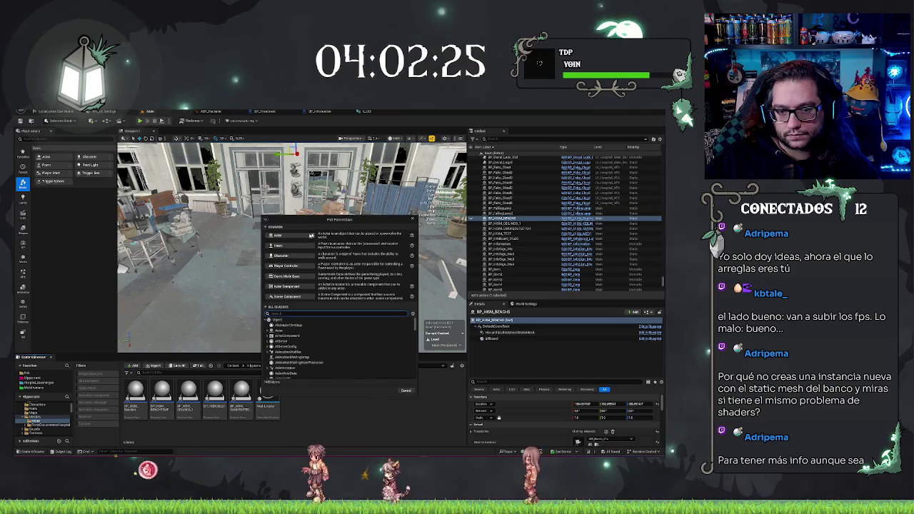
{"action": "left_click", "coordinate": [292, 247]}
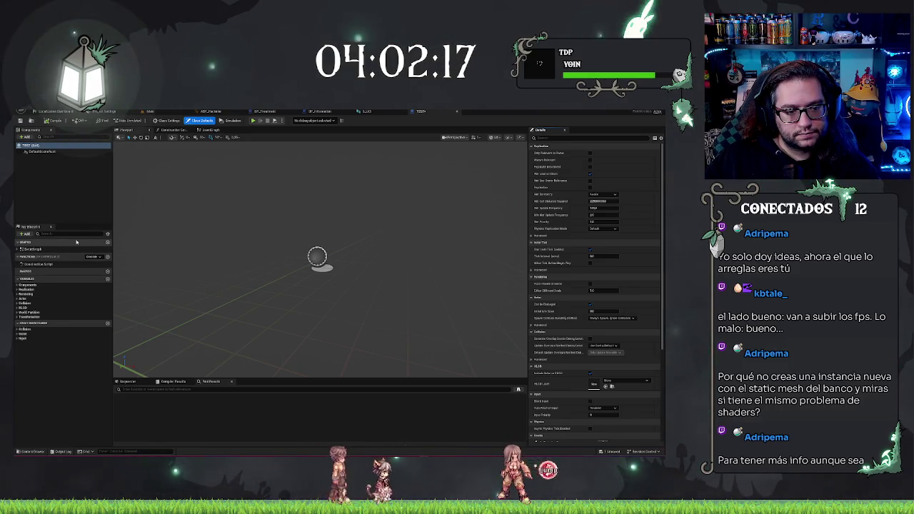
Add an Instanced Static Mesh component to TEST from its Construction Script view
{"action": "left_click", "coordinate": [174, 131]}
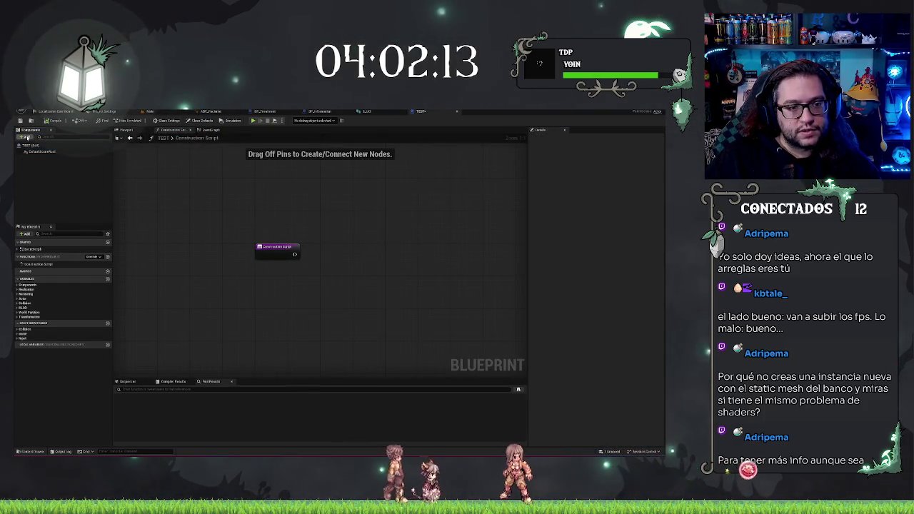
{"action": "left_click", "coordinate": [27, 137]}
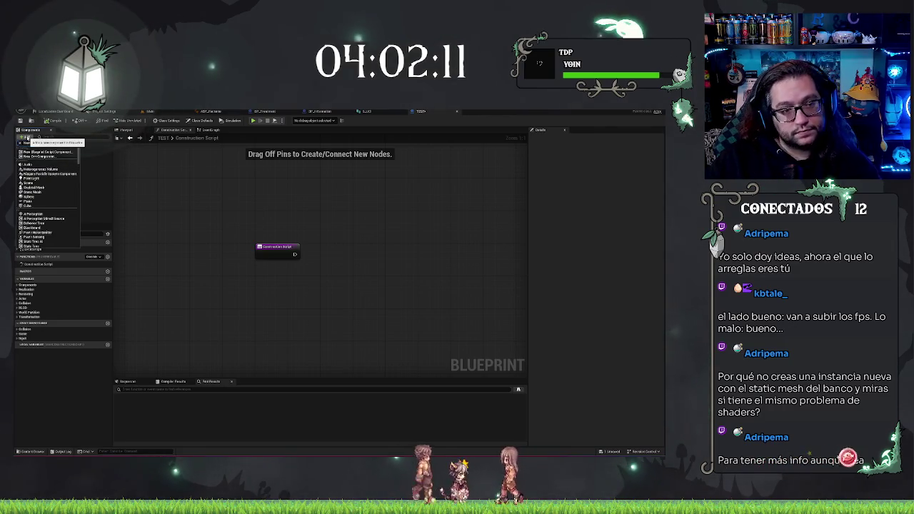
{"action": "type", "text": "Nom"}
{"action": "key", "text": "BackSpace"}
{"action": "key", "text": "BackSpace"}
{"action": "key", "text": "BackSpace"}
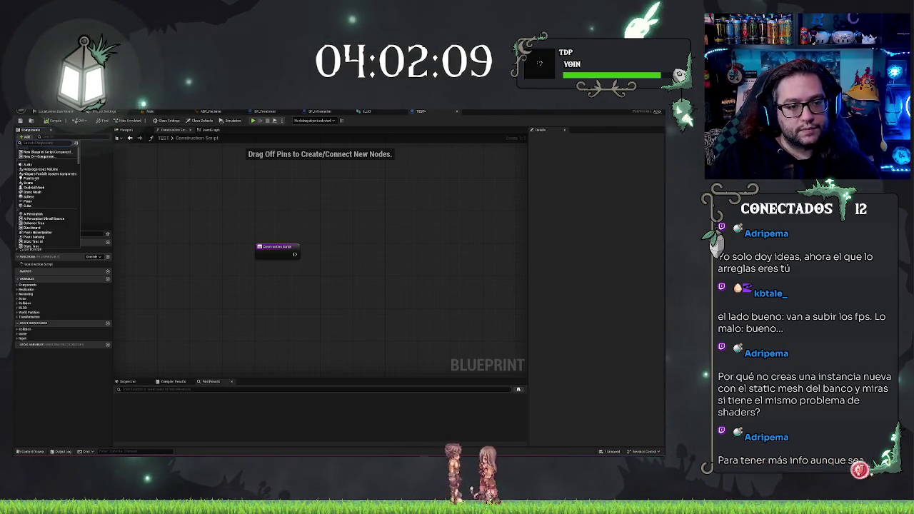
{"action": "type", "text": "Ins"}
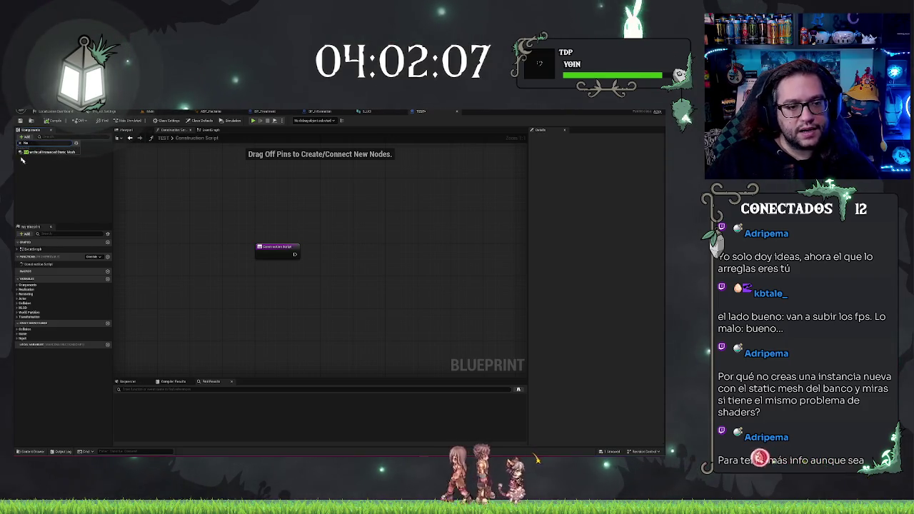
{"action": "left_click", "coordinate": [52, 151]}
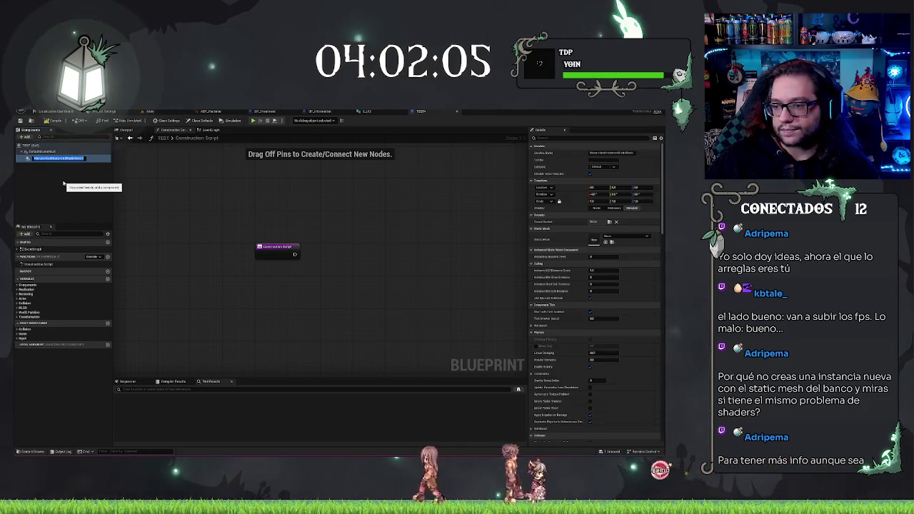
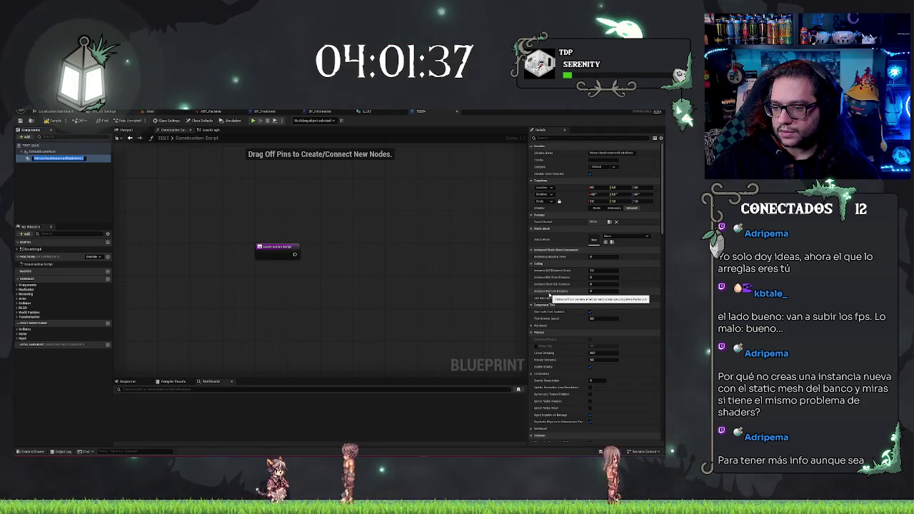
Assign the bench mesh as the hierarchical instanced mesh component's Static Mesh
{"action": "left_click", "coordinate": [76, 185]}
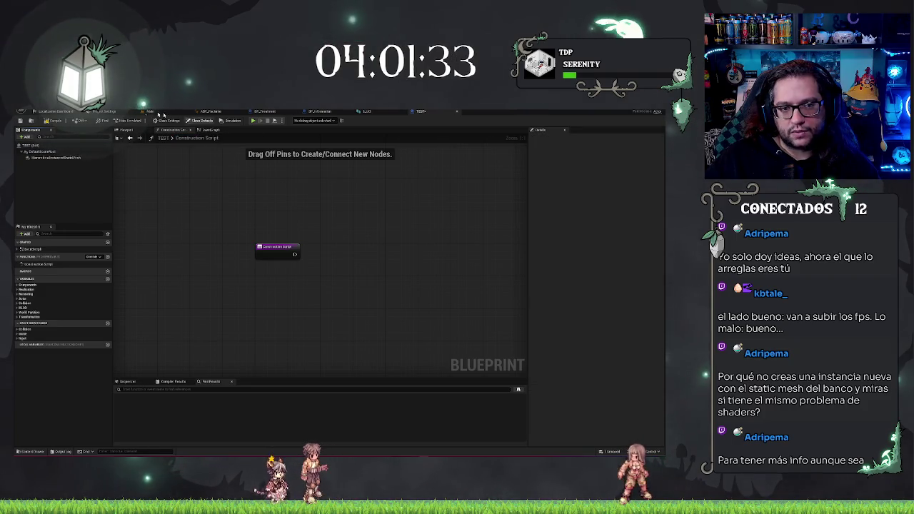
{"action": "left_click", "coordinate": [59, 158]}
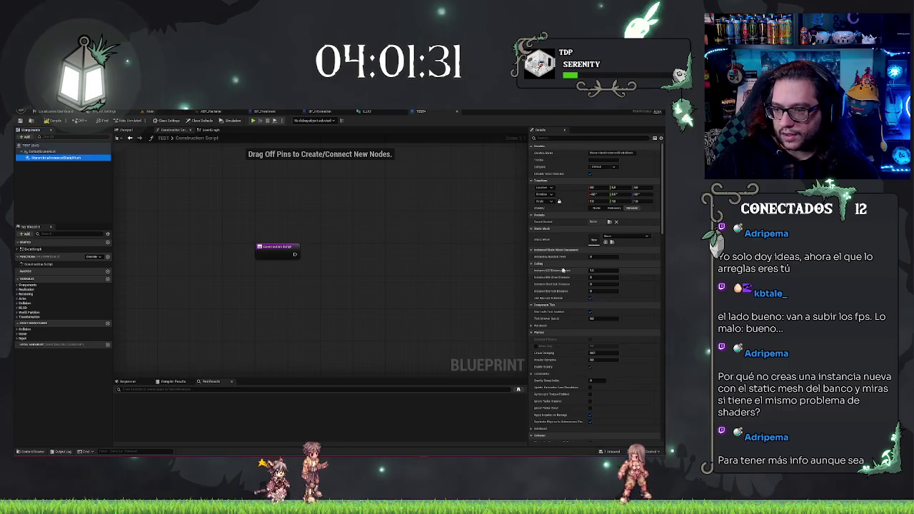
{"action": "left_click", "coordinate": [619, 237]}
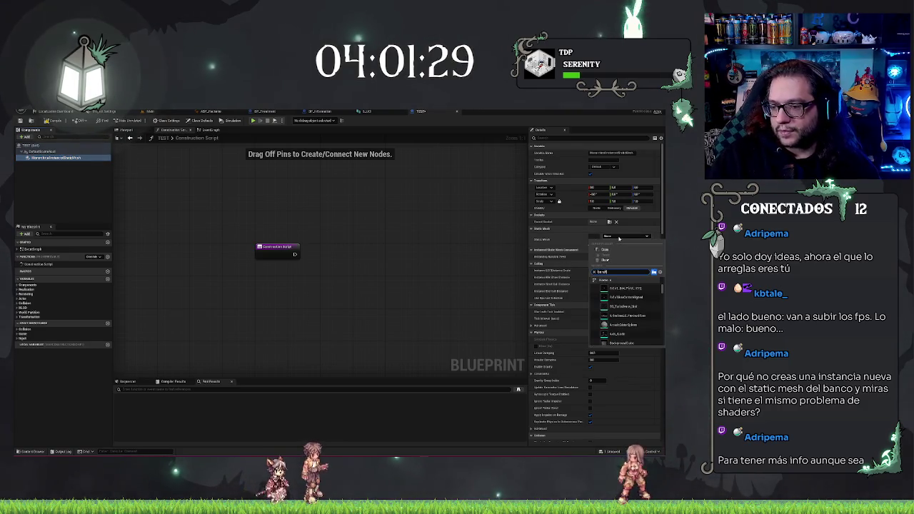
{"action": "left_click", "coordinate": [618, 289]}
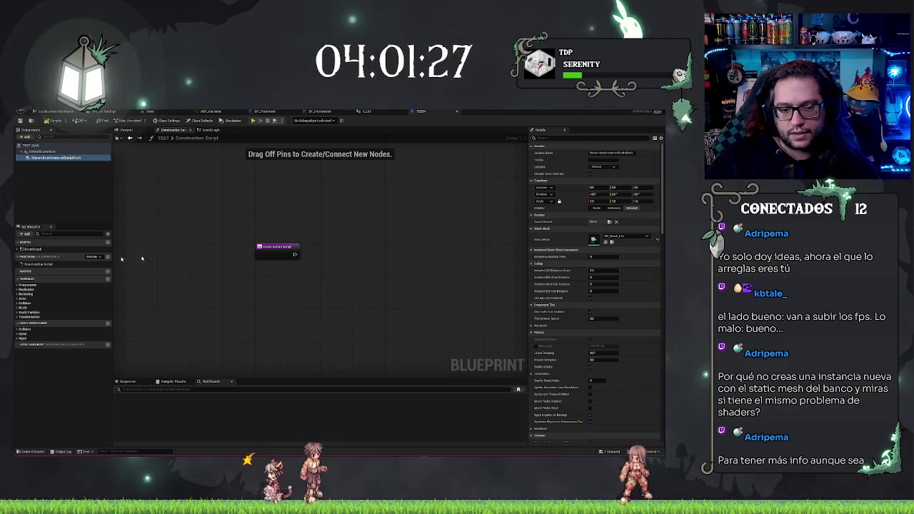
Add the component to the Construction Script and wire Clear Instances, then an Add Instance node
{"action": "left_click_drag", "start_coordinate": [252, 284], "coordinate": [324, 266]}
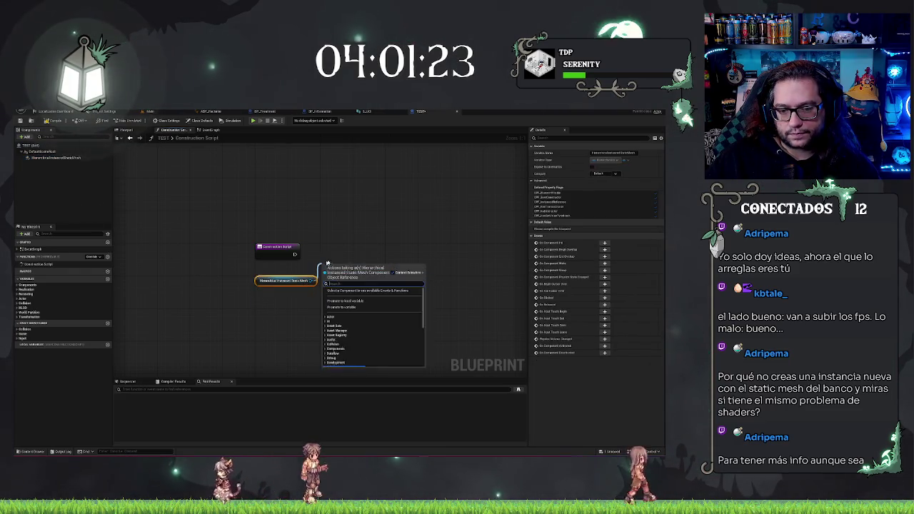
{"action": "type", "text": "clear"}
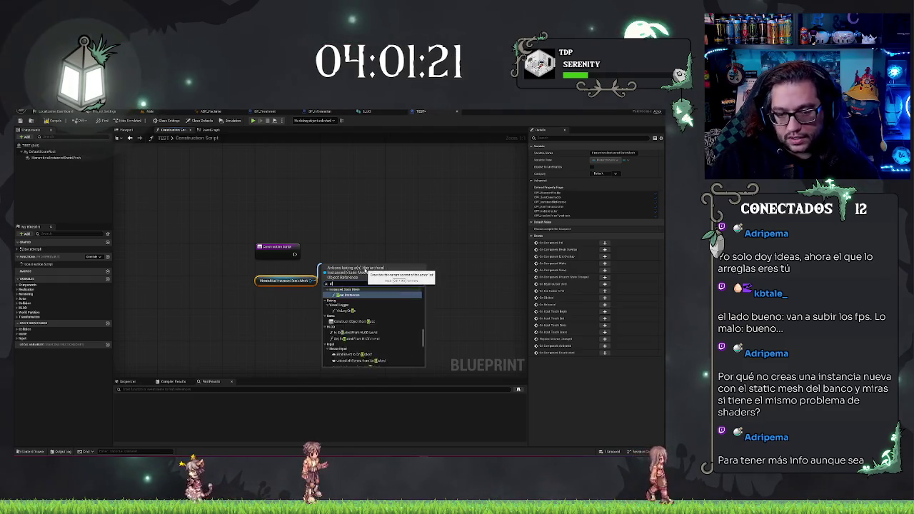
{"action": "key", "text": "Return"}
{"action": "mouse_move", "coordinate": [359, 268]}
{"action": "left_mouse_down"}
{"action": "mouse_move", "coordinate": [356, 247]}
{"action": "mouse_move", "coordinate": [300, 258]}
{"action": "mouse_move", "coordinate": [320, 254]}
{"action": "left_mouse_up"}
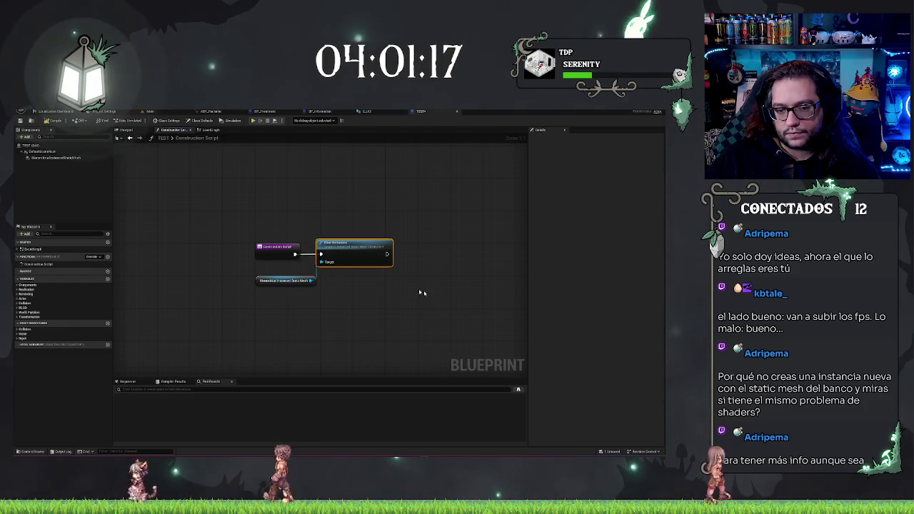
{"action": "left_click_drag", "start_coordinate": [244, 266], "coordinate": [299, 268]}
{"action": "type", "text": "add"}
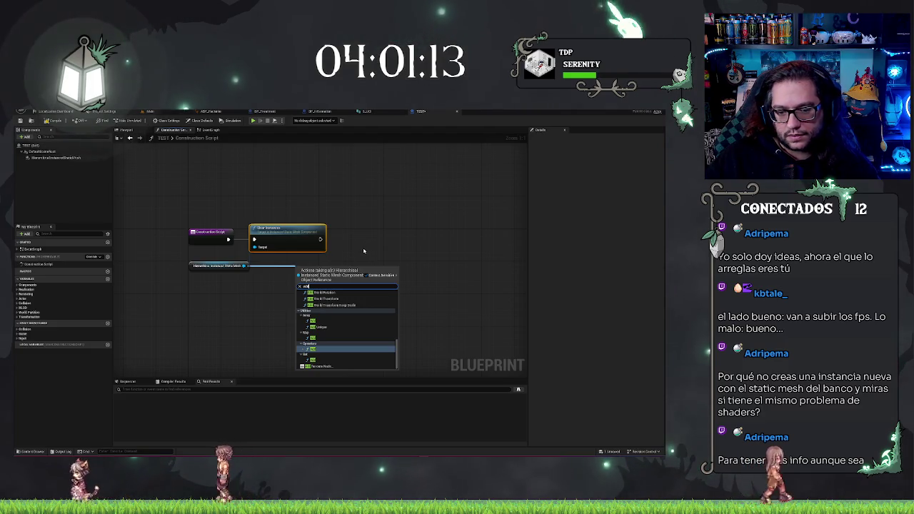
{"action": "type", "text": " in"}
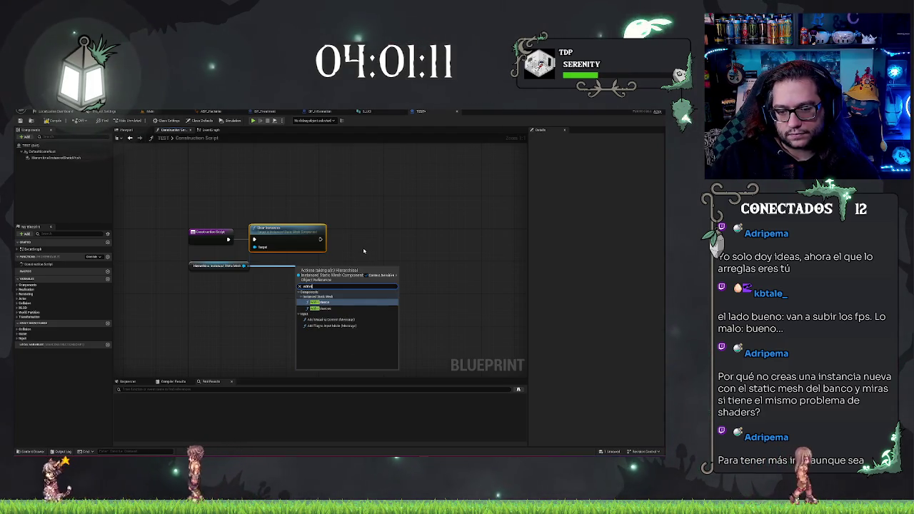
{"action": "key", "text": "Return"}
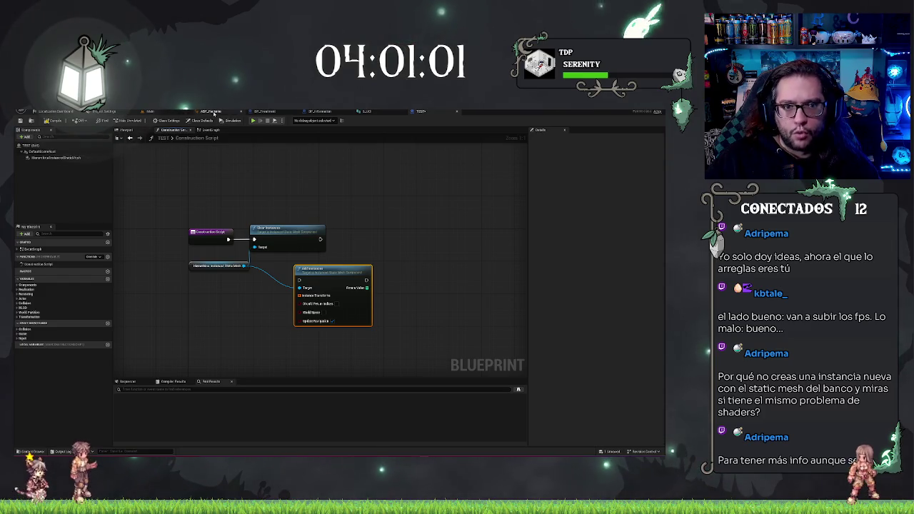
{"action": "left_click", "coordinate": [157, 112]}
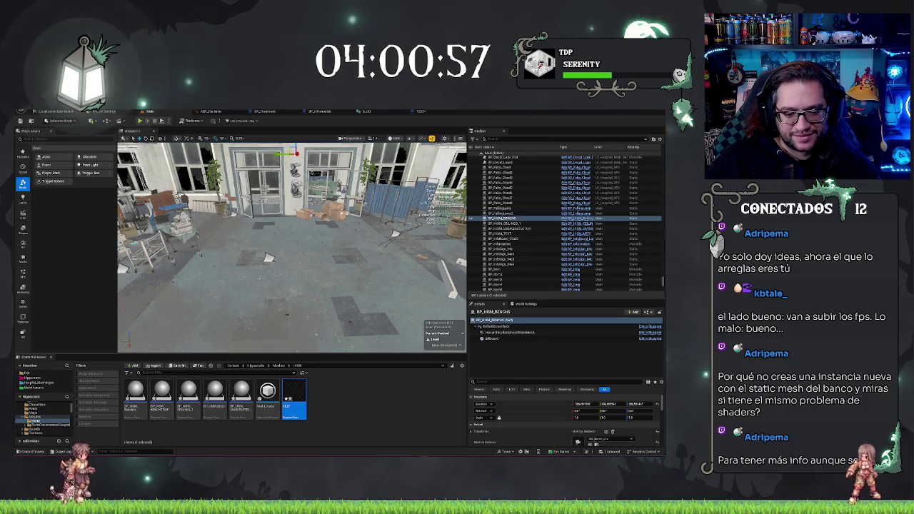
Open BP_HISM_Benches and view its Clear Instances and Add Instances nodes
{"action": "left_click", "coordinate": [136, 414]}
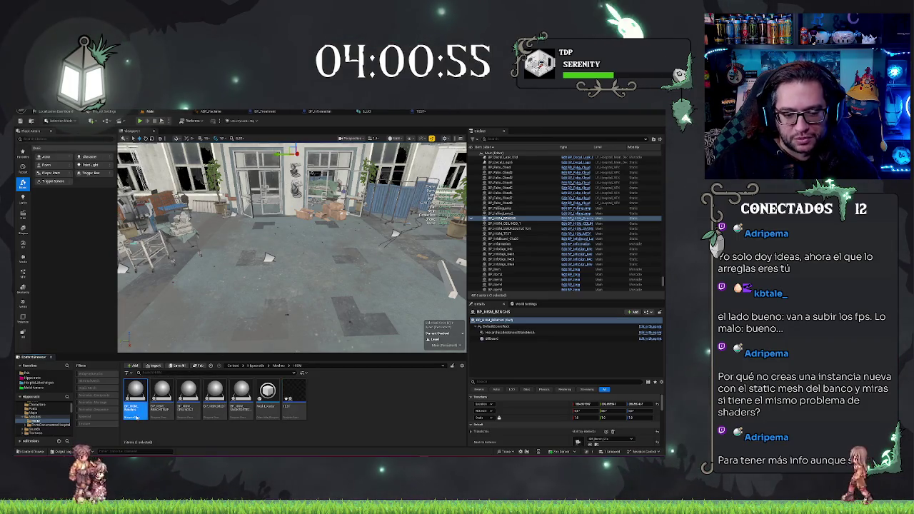
{"action": "double_click", "coordinate": [136, 415]}
{"action": "mouse_move", "coordinate": [379, 336]}
{"action": "left_mouse_down"}
{"action": "mouse_move", "coordinate": [314, 334]}
{"action": "mouse_move", "coordinate": [325, 337]}
{"action": "left_mouse_up"}
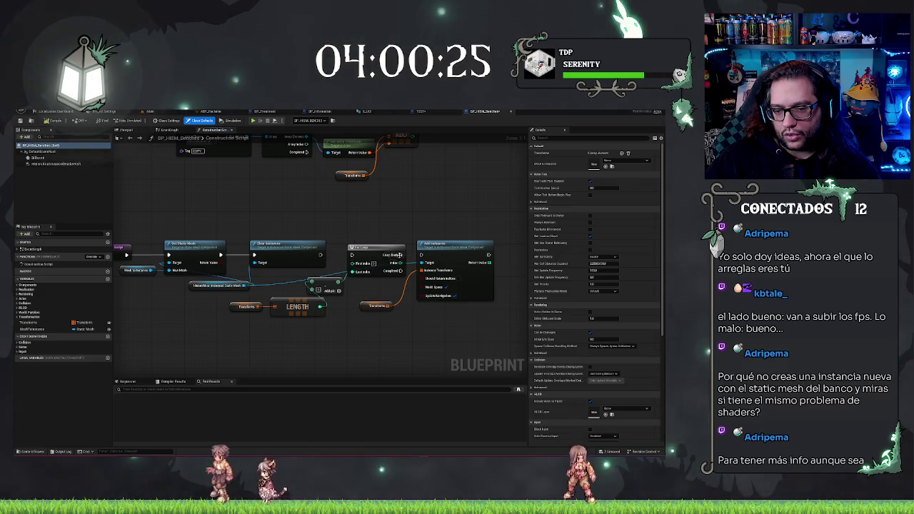
{"action": "left_click_drag", "start_coordinate": [319, 255], "coordinate": [408, 257]}
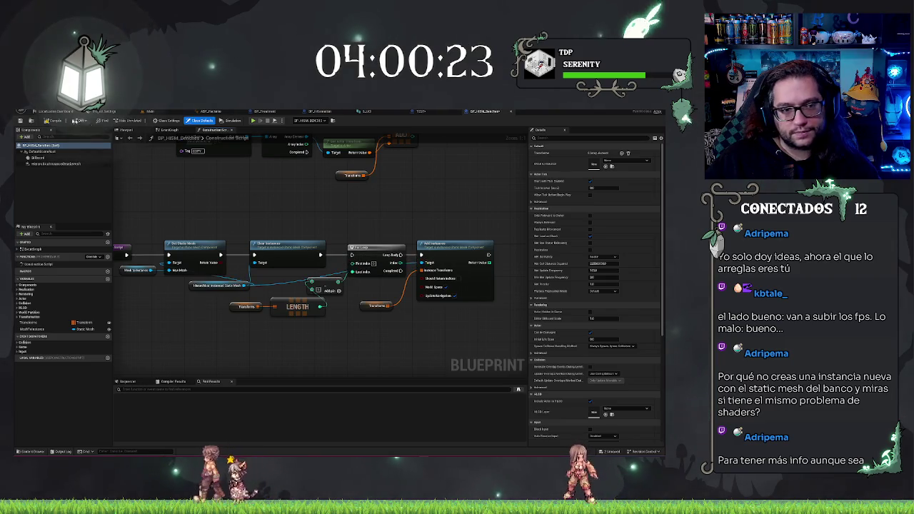
Compile the blueprint and fly the level camera down the graffiti corridor to the benches
{"action": "left_click", "coordinate": [54, 121]}
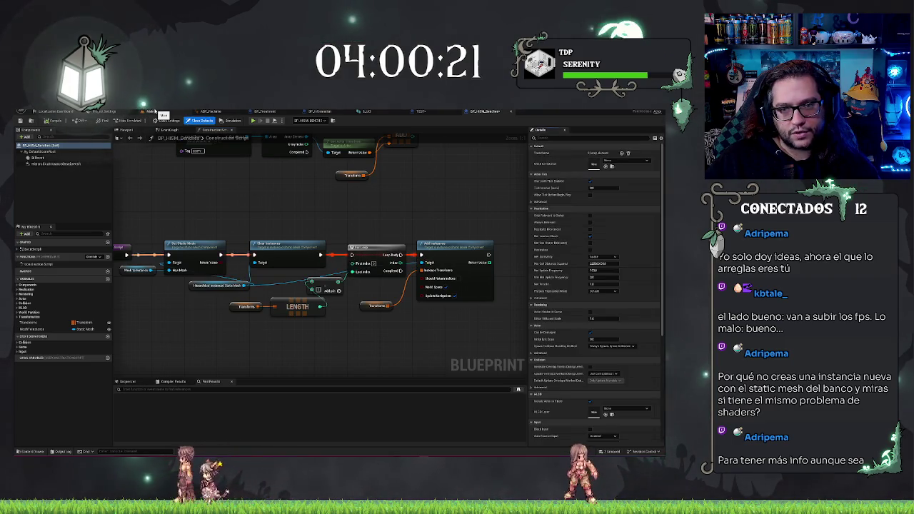
{"action": "left_click", "coordinate": [150, 111]}
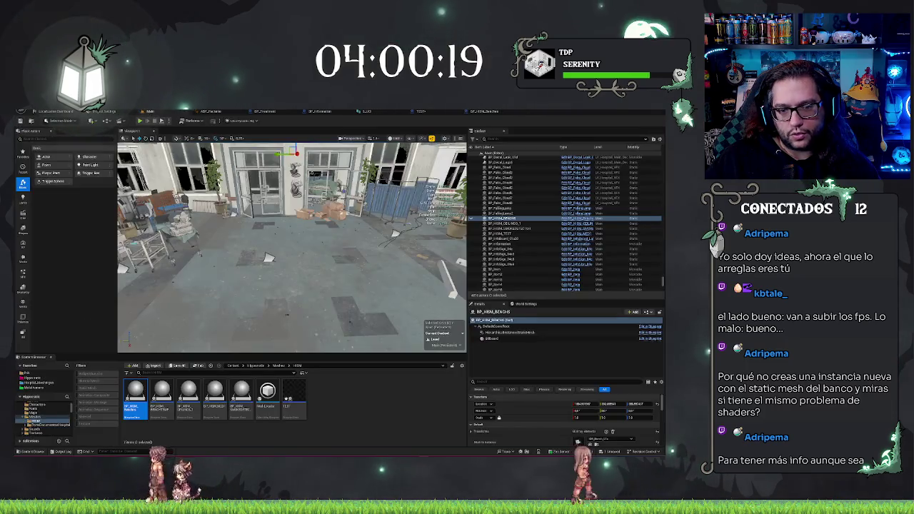
{"action": "key", "text": "w"}
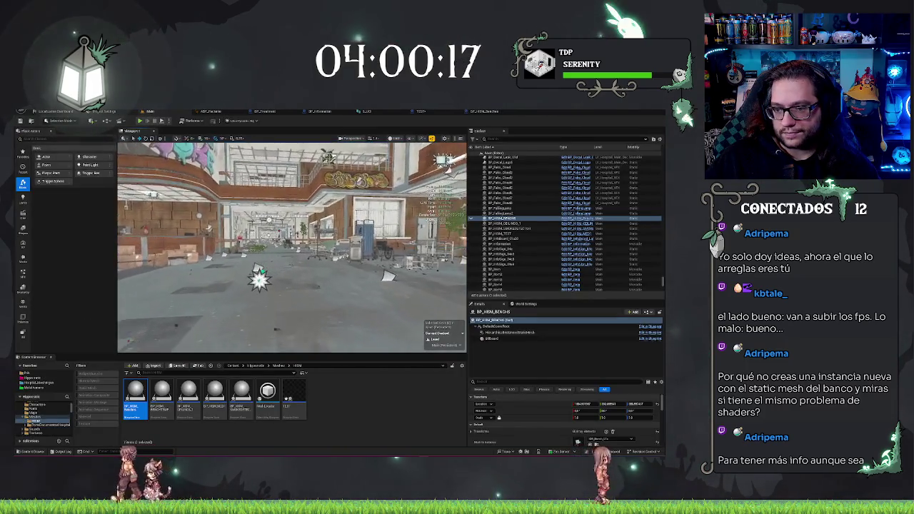
{"action": "key", "text": "w"}
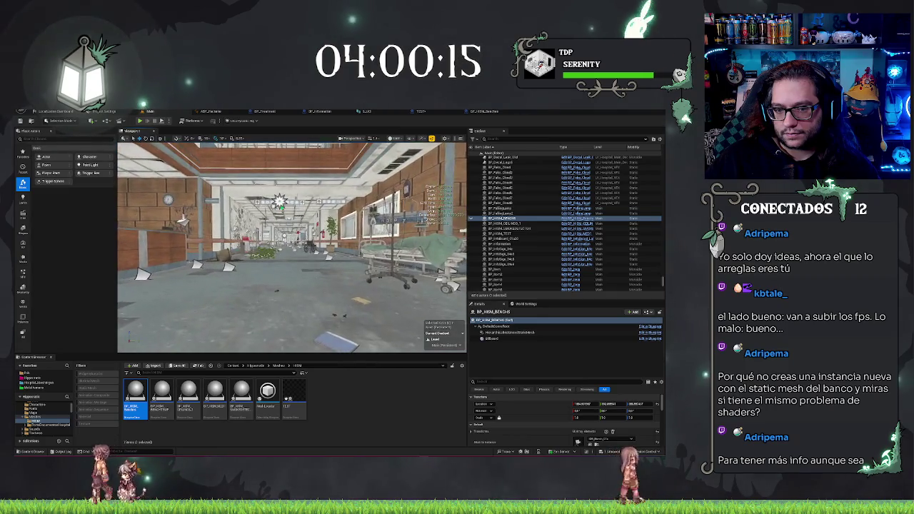
{"action": "key", "text": "w"}
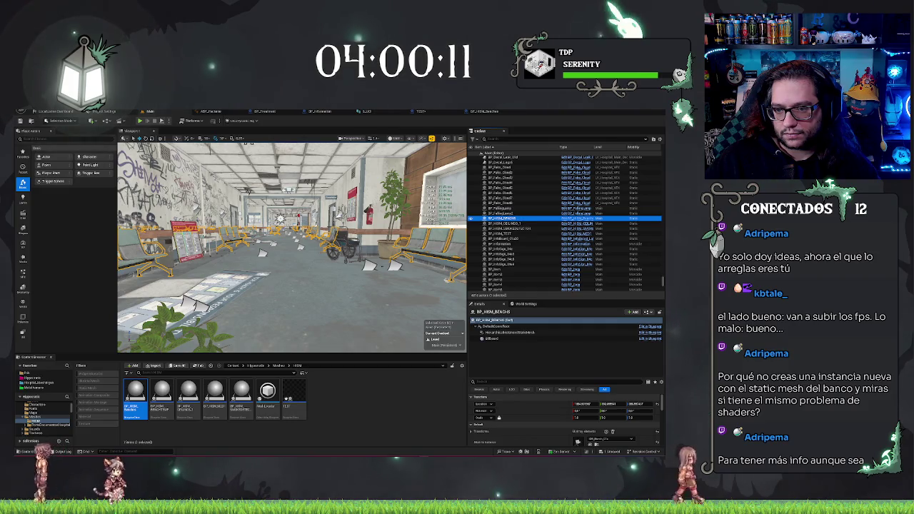
{"action": "key", "text": "Escape"}
{"action": "key", "text": "w"}
{"action": "key", "text": "s"}
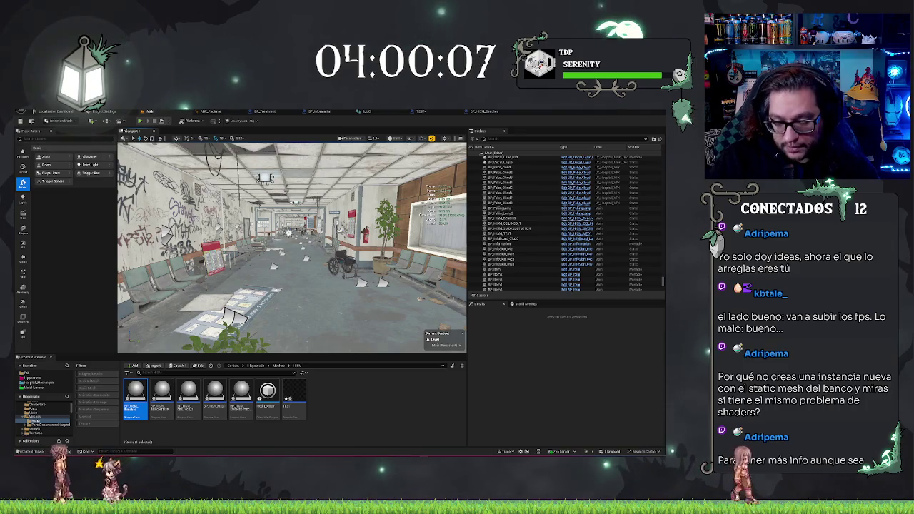
View the benches in Shader Complexity, then Wireframe, then back to Lit mode
{"action": "key", "text": "alt+8"}
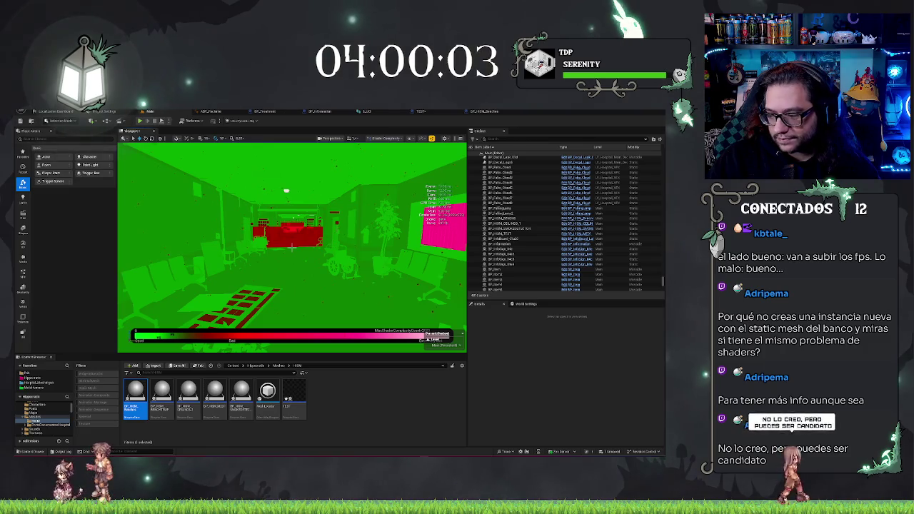
{"action": "key", "text": "alt+2"}
{"action": "key", "text": "alt+4"}
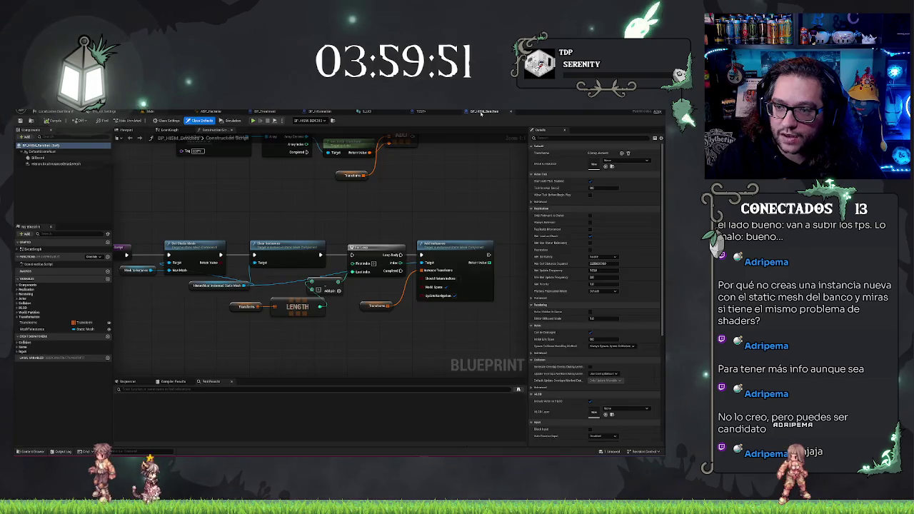
In TEST's Construction Script, replace Add Instances with a For Loop feeding Add Instance
{"action": "left_click", "coordinate": [485, 112]}
{"action": "left_click", "coordinate": [420, 111]}
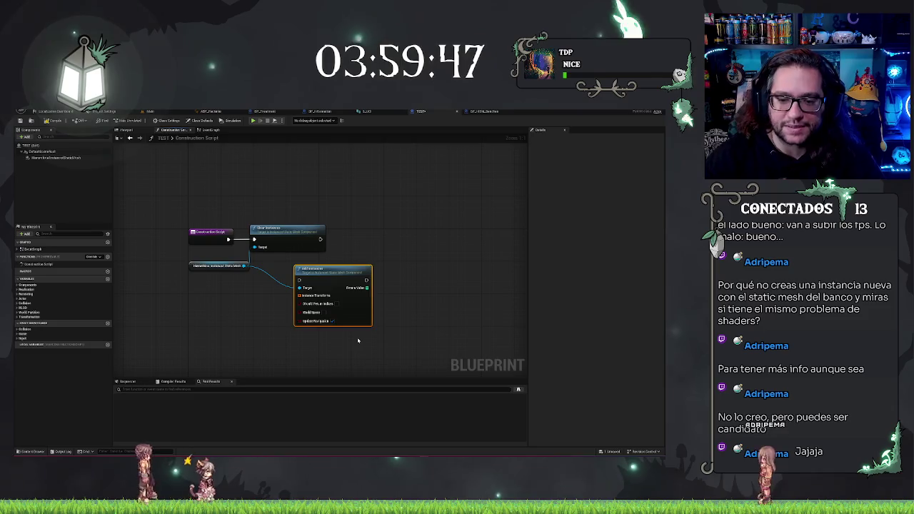
{"action": "key", "text": "Delete"}
{"action": "mouse_move", "coordinate": [388, 249]}
{"action": "left_mouse_down"}
{"action": "mouse_move", "coordinate": [351, 253]}
{"action": "mouse_move", "coordinate": [354, 238]}
{"action": "left_mouse_up"}
{"action": "type", "text": "for each"}
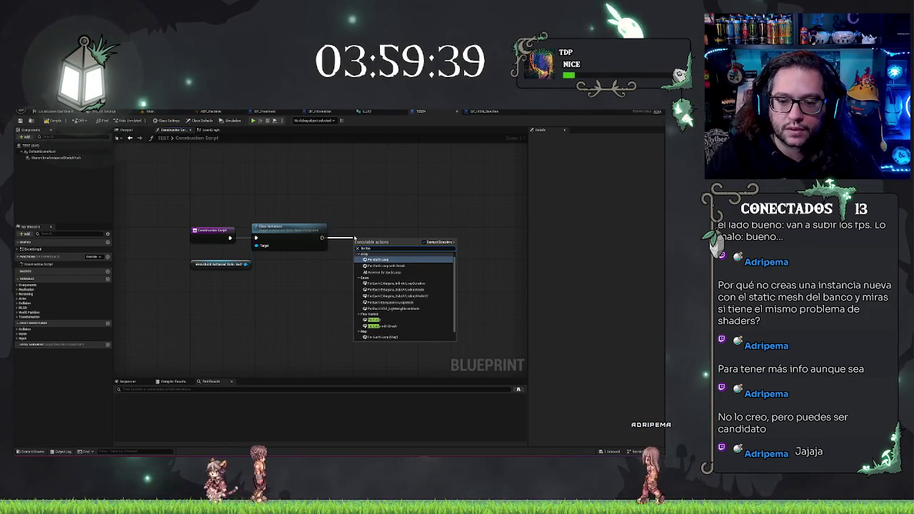
{"action": "type", "text": "p"}
{"action": "key", "text": "Return"}
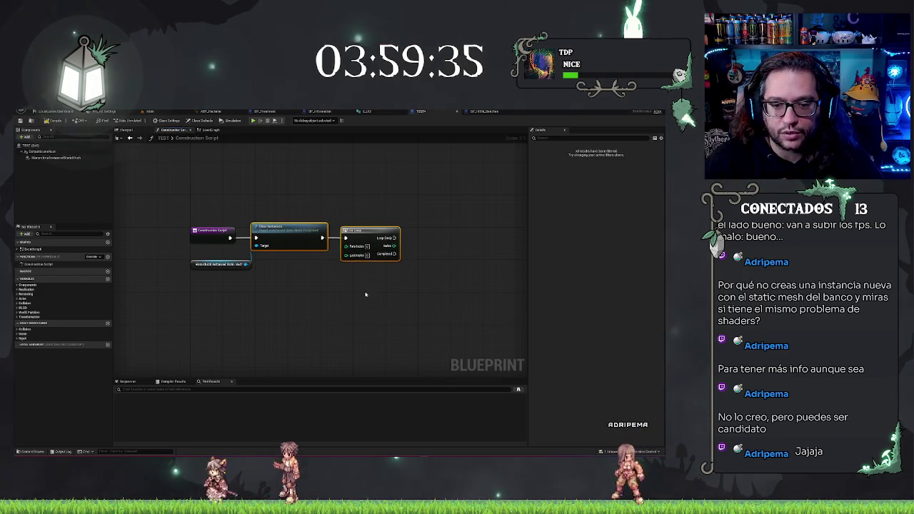
{"action": "mouse_move", "coordinate": [318, 267]}
{"action": "left_mouse_down"}
{"action": "mouse_move", "coordinate": [493, 242]}
{"action": "mouse_move", "coordinate": [430, 236]}
{"action": "mouse_move", "coordinate": [446, 230]}
{"action": "left_mouse_up"}
{"action": "type", "text": "add instance"}
{"action": "key", "text": "Return"}
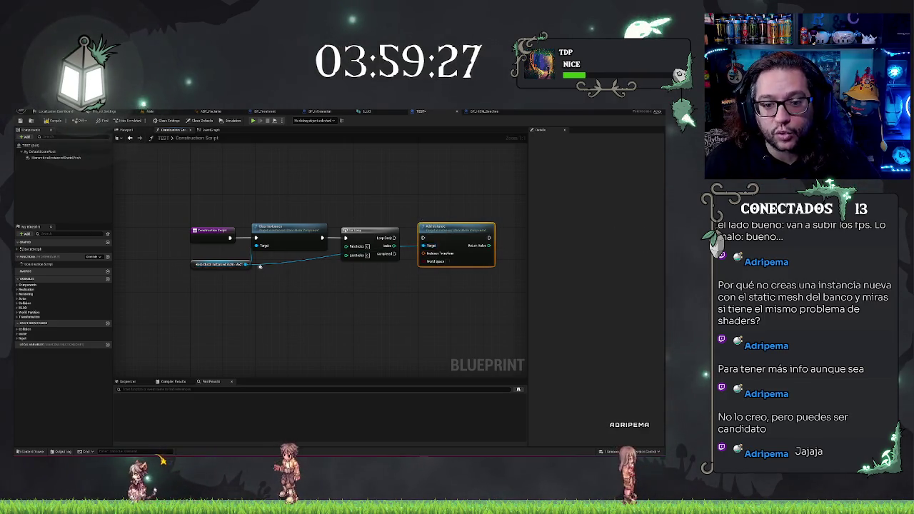
Place an Add Instances node below Add Instance, wire the loop's completion, and select both
{"action": "left_click_drag", "start_coordinate": [246, 264], "coordinate": [380, 293]}
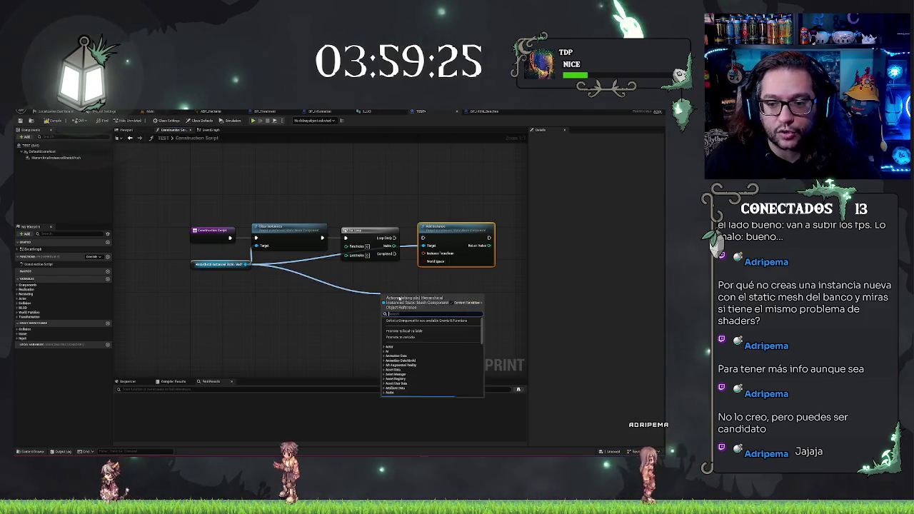
{"action": "type", "text": "add in"}
{"action": "key", "text": "Down"}
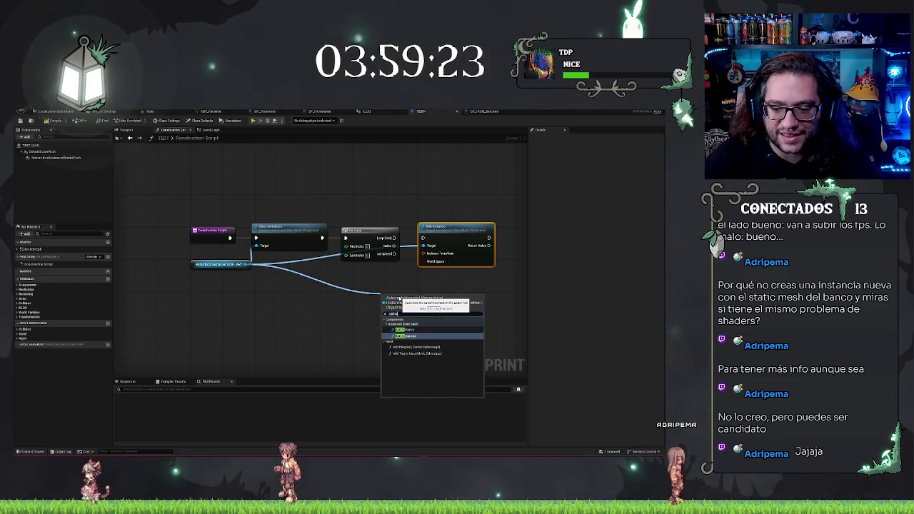
{"action": "key", "text": "Return"}
{"action": "mouse_move", "coordinate": [409, 291]}
{"action": "left_mouse_down"}
{"action": "mouse_move", "coordinate": [441, 224]}
{"action": "mouse_move", "coordinate": [431, 239]}
{"action": "mouse_move", "coordinate": [449, 276]}
{"action": "mouse_move", "coordinate": [441, 272]}
{"action": "left_mouse_up"}
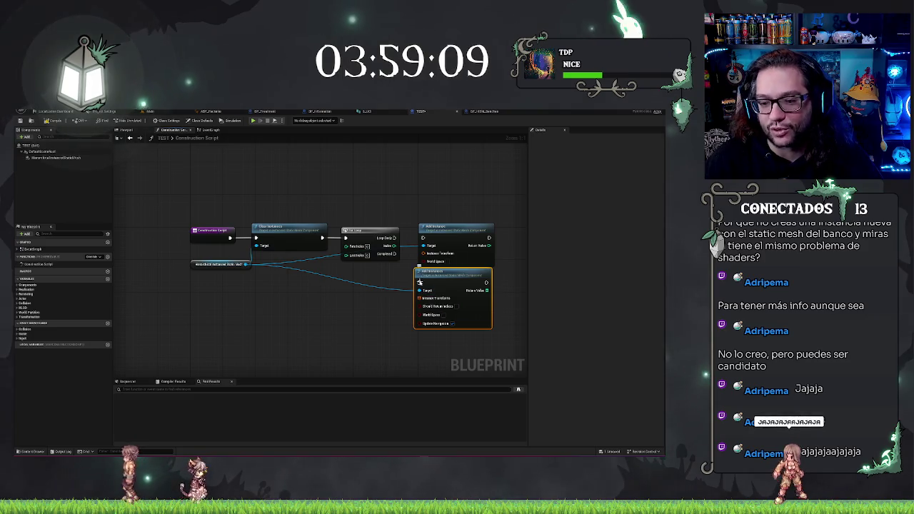
{"action": "left_click_drag", "start_coordinate": [419, 282], "coordinate": [397, 254]}
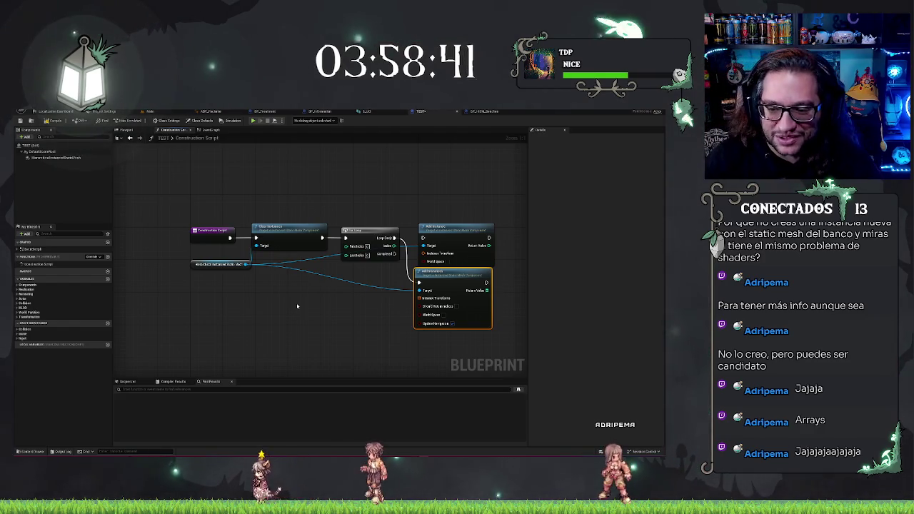
{"action": "left_click_drag", "start_coordinate": [433, 190], "coordinate": [464, 299]}
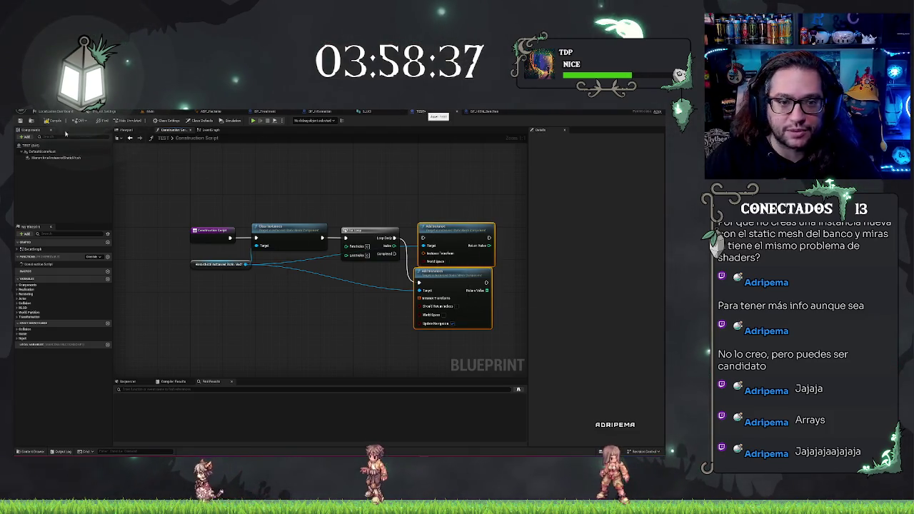
Close the TEST blueprint and force-delete the TEST asset from the Content Browser
{"action": "left_click", "coordinate": [456, 112]}
{"action": "scroll", "coordinate": [320, 280], "scroll_direction": "up", "scroll_amount": 2}
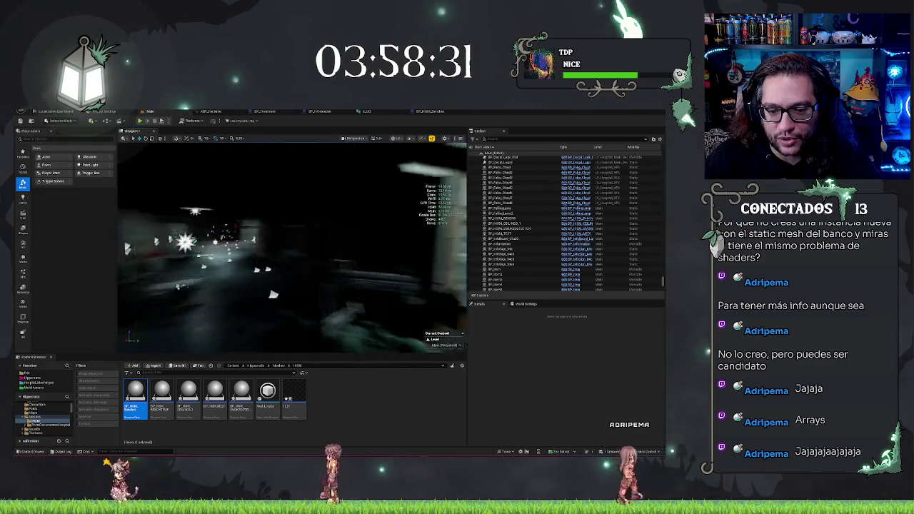
{"action": "left_click", "coordinate": [370, 404]}
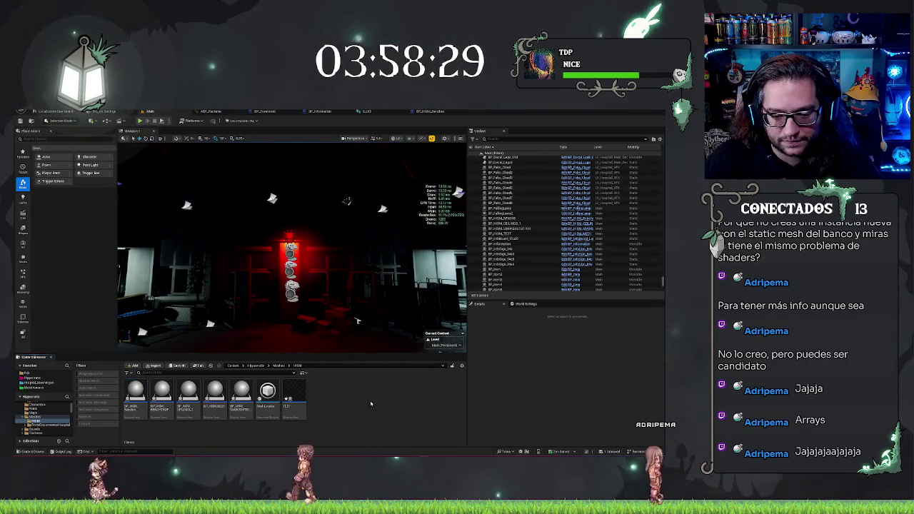
{"action": "key", "text": "Delete"}
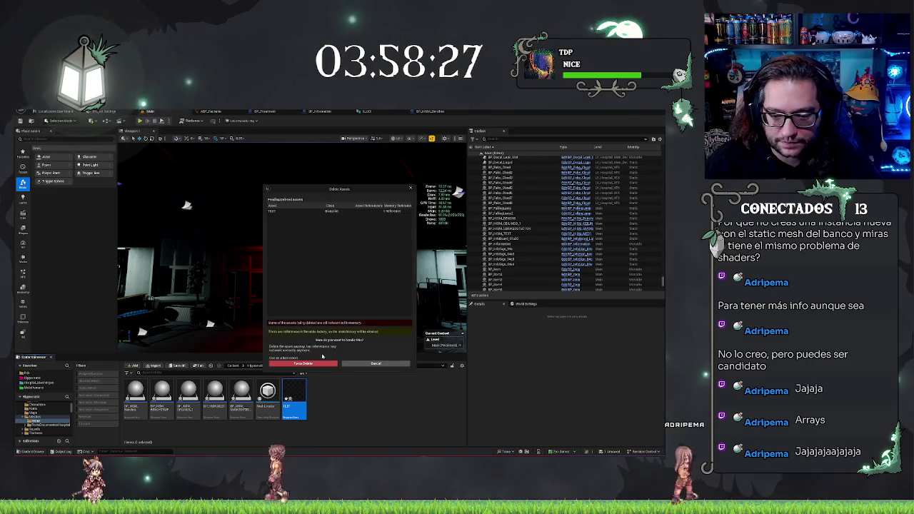
{"action": "left_click", "coordinate": [326, 364]}
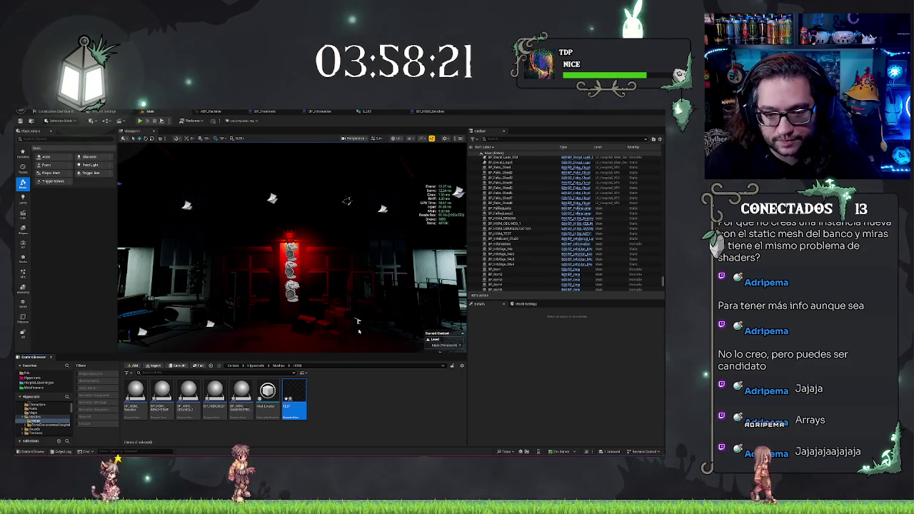
{"action": "key", "text": "Delete"}
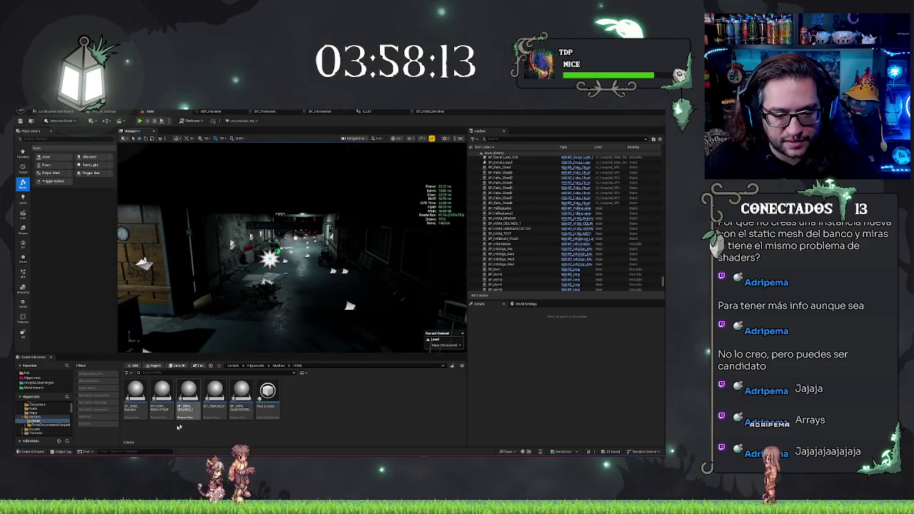
{"action": "left_click", "coordinate": [135, 392]}
In BP_HISM_Benches, delete the For Loop and LENGTH nodes and move Add Instances beside Clear Instances
{"action": "double_click", "coordinate": [135, 396]}
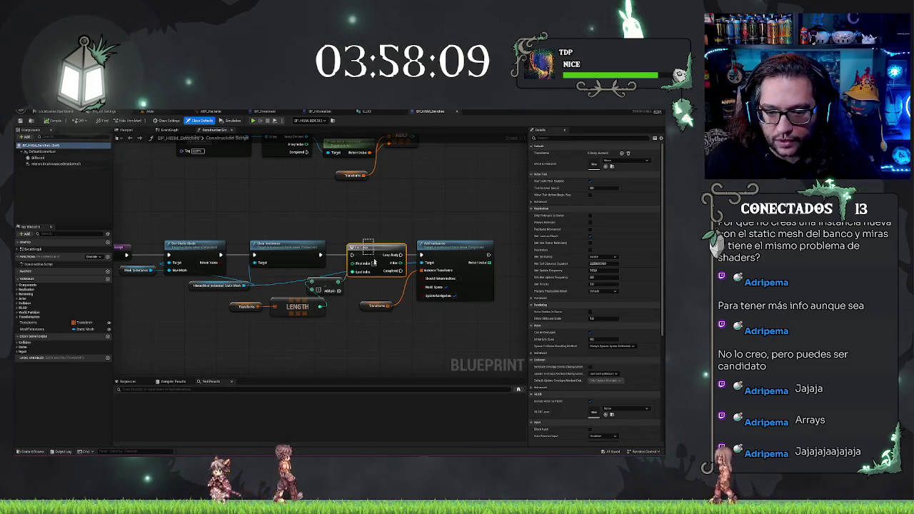
{"action": "left_click", "coordinate": [240, 308]}
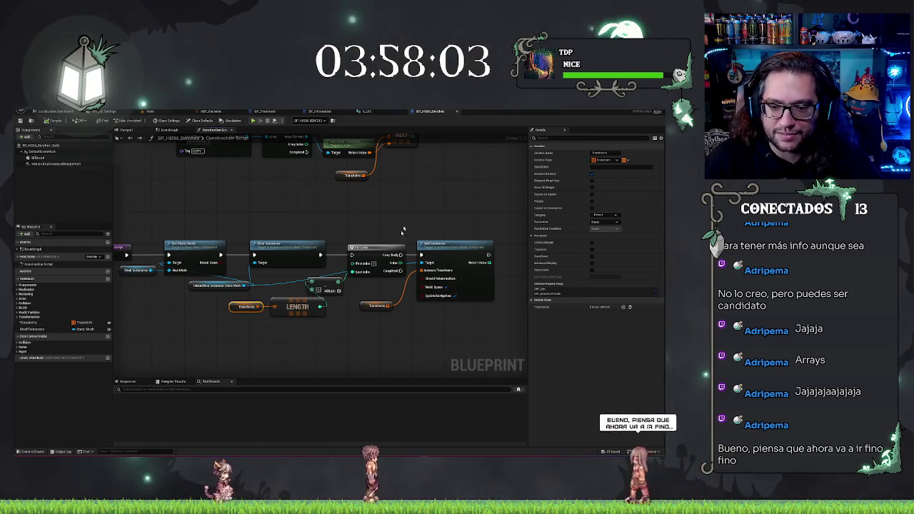
{"action": "left_click", "coordinate": [297, 307]}
{"action": "left_click_drag", "start_coordinate": [339, 257], "coordinate": [358, 283]}
{"action": "key", "text": "Delete"}
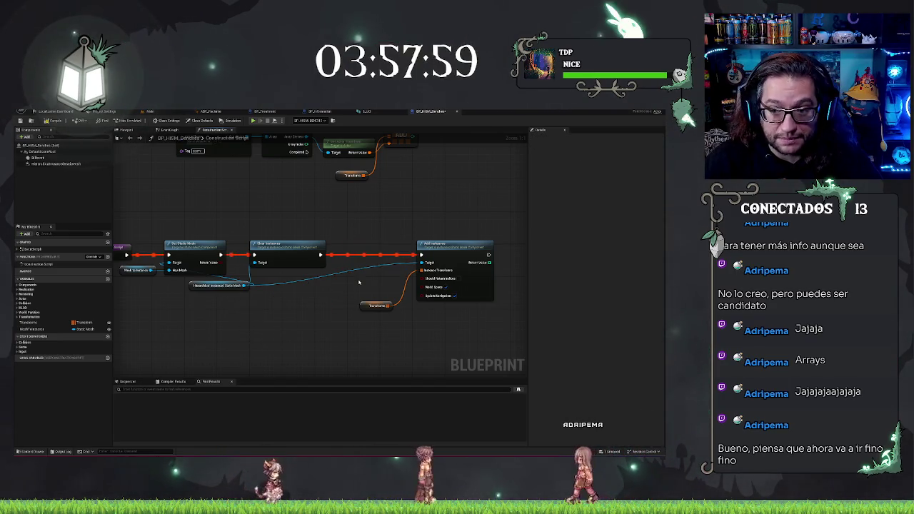
{"action": "left_click_drag", "start_coordinate": [376, 238], "coordinate": [459, 338]}
{"action": "left_click_drag", "start_coordinate": [455, 244], "coordinate": [386, 244]}
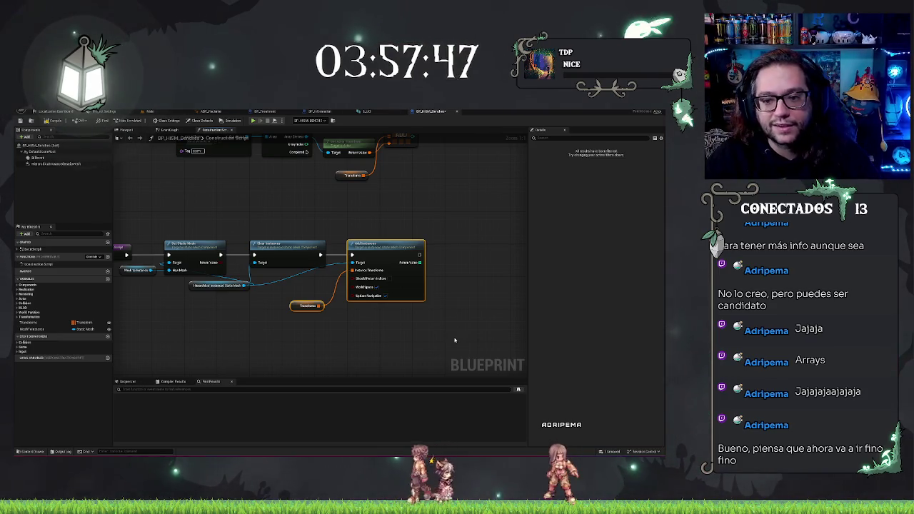
{"action": "left_click", "coordinate": [454, 339]}
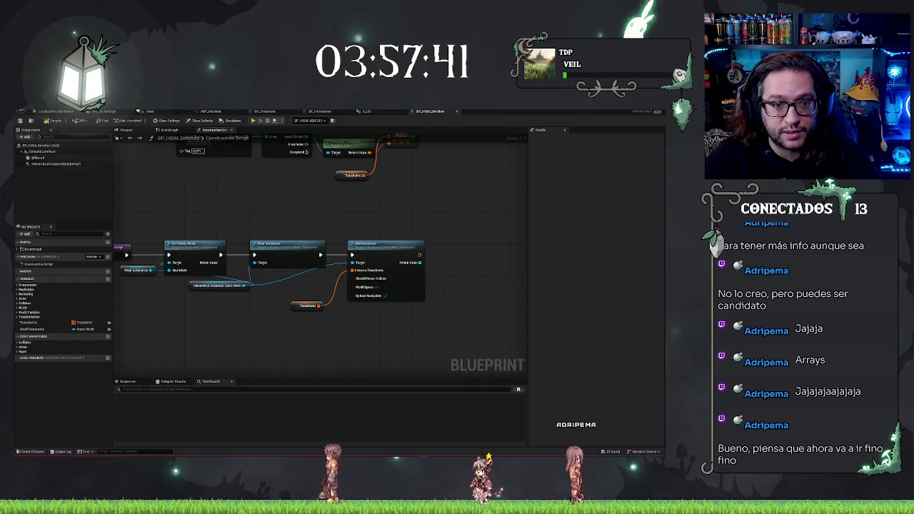
{"action": "left_click", "coordinate": [150, 111]}
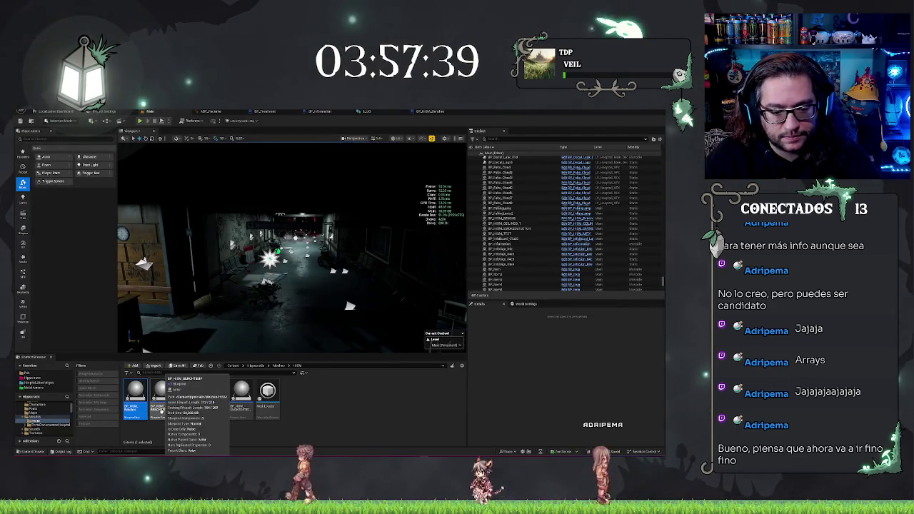
In BP_HISM_BENCHTEMP, delete the For Loop, LENGTH and Transforms nodes and link Clear Instances to Add Instance
{"action": "left_click", "coordinate": [162, 413]}
{"action": "double_click", "coordinate": [162, 412]}
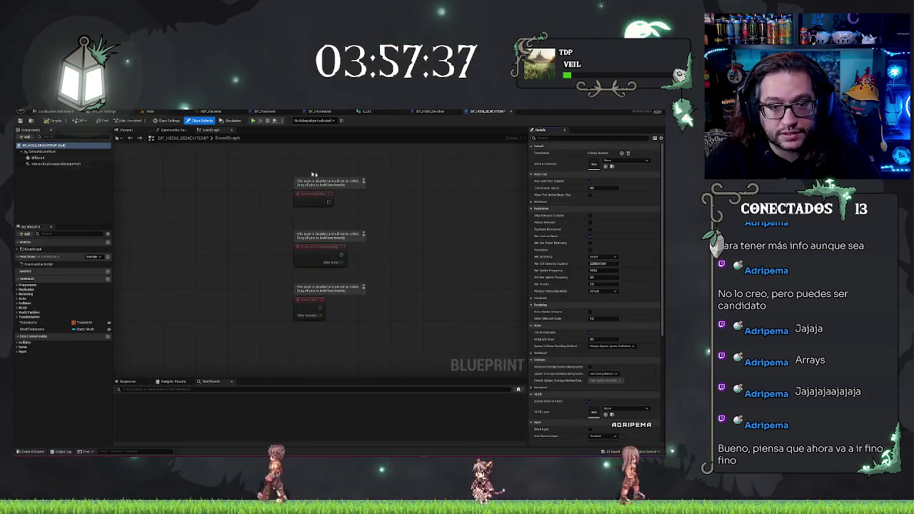
{"action": "left_click", "coordinate": [170, 130]}
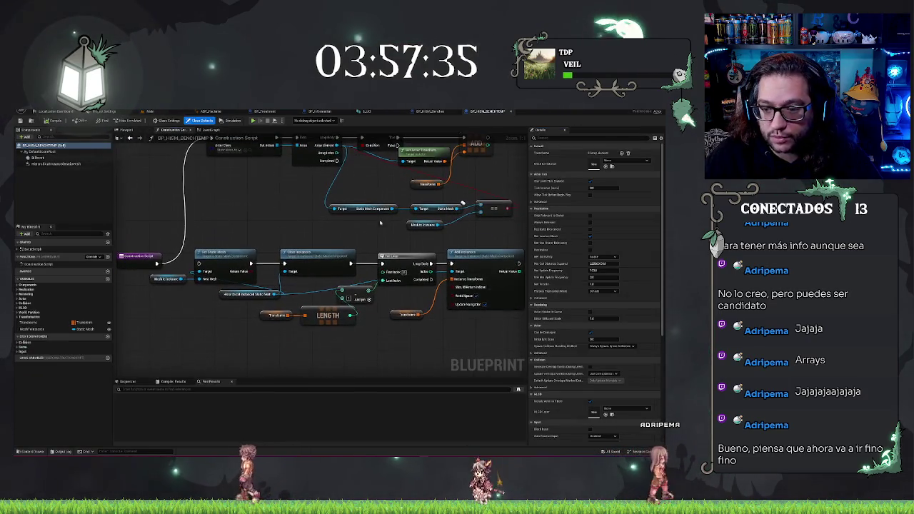
{"action": "left_click", "coordinate": [381, 259]}
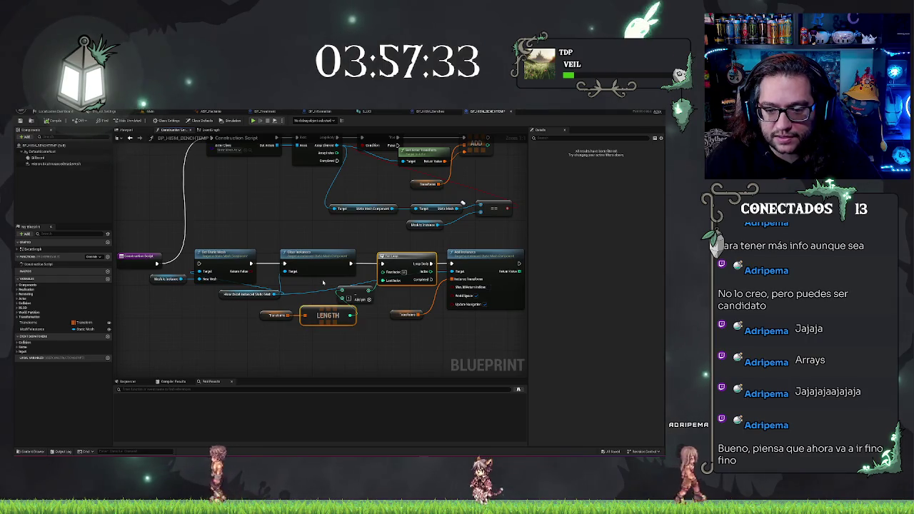
{"action": "left_click_drag", "start_coordinate": [266, 323], "coordinate": [375, 287]}
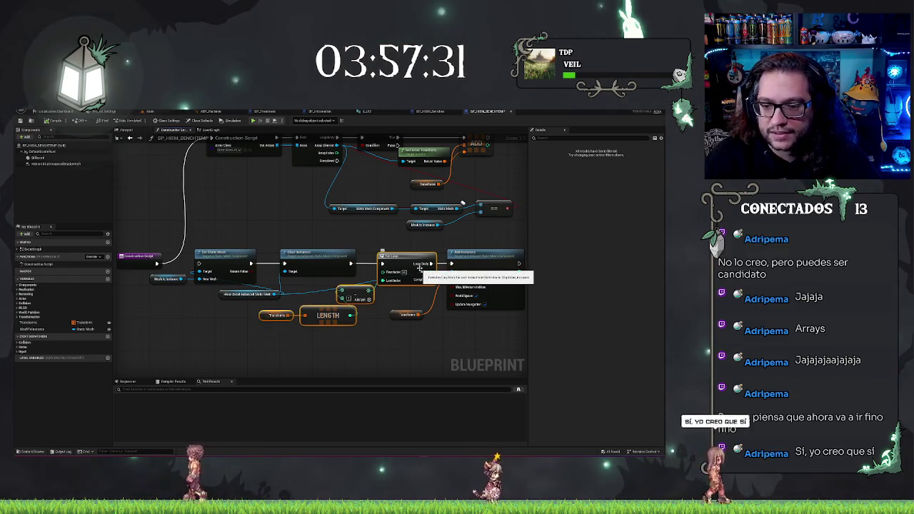
{"action": "key", "text": "Delete"}
{"action": "left_click_drag", "start_coordinate": [451, 263], "coordinate": [350, 263]}
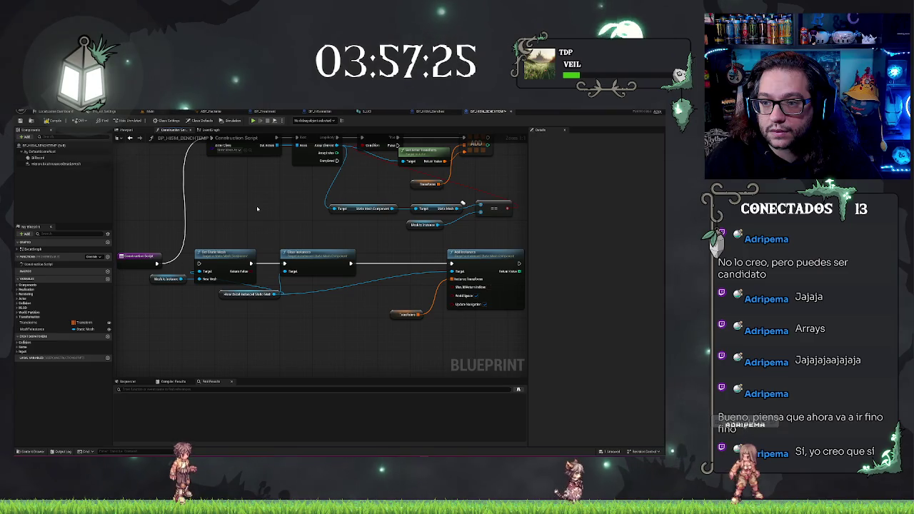
{"action": "left_click_drag", "start_coordinate": [184, 206], "coordinate": [213, 273]}
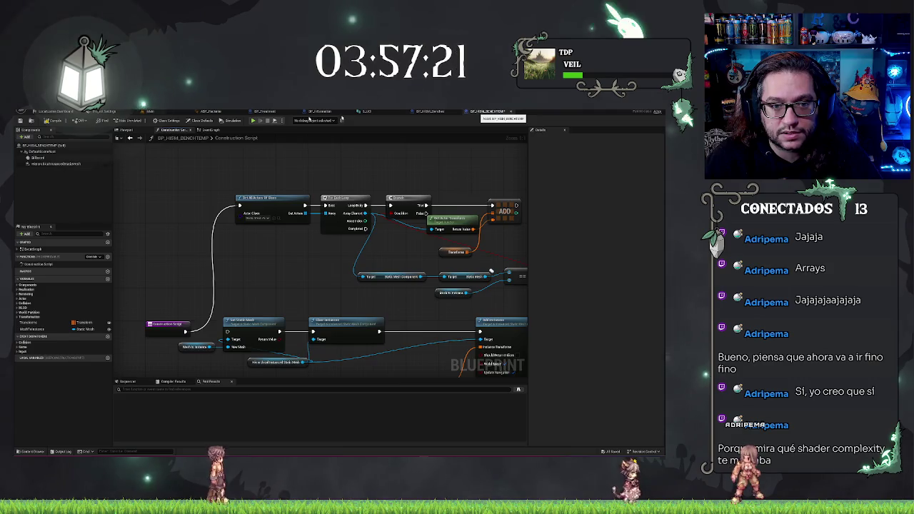
{"action": "left_click", "coordinate": [510, 111]}
{"action": "left_click", "coordinate": [148, 112]}
Delete BP_HISM_CEILINGS_1's For Loop and Length nodes and move Add Instances next to Clear Instances
{"action": "double_click", "coordinate": [189, 404]}
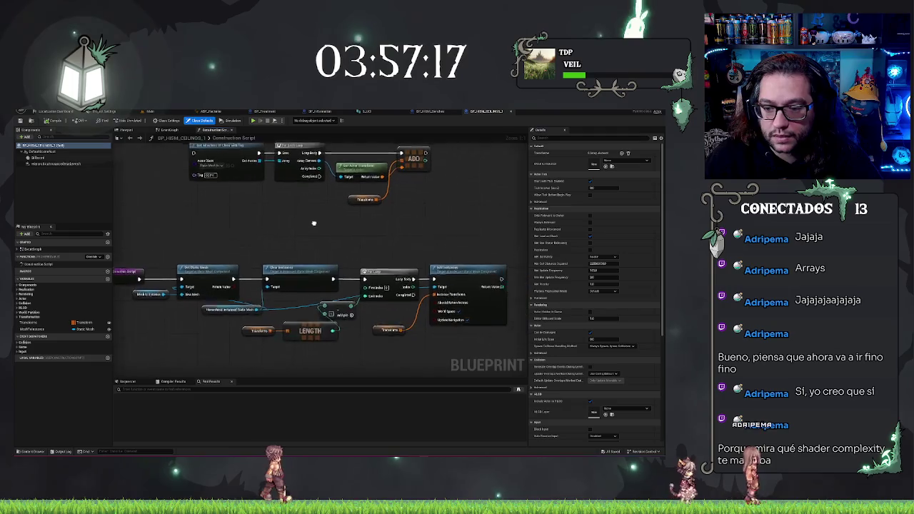
{"action": "left_click", "coordinate": [369, 279]}
{"action": "mouse_move", "coordinate": [241, 348]}
{"action": "left_mouse_down"}
{"action": "mouse_move", "coordinate": [387, 275]}
{"action": "mouse_move", "coordinate": [419, 274]}
{"action": "left_mouse_up"}
{"action": "key", "text": "Delete"}
{"action": "scroll", "coordinate": [393, 246], "scroll_direction": "down", "scroll_amount": 2}
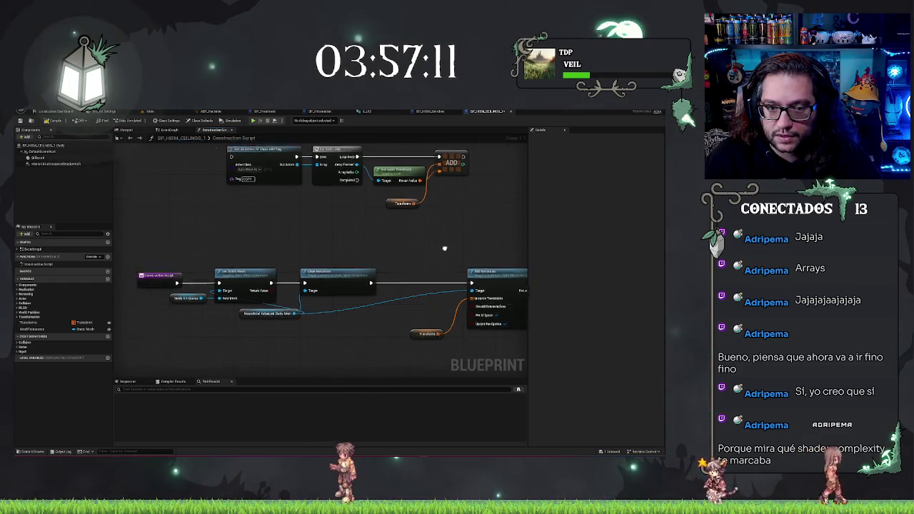
{"action": "left_click_drag", "start_coordinate": [242, 205], "coordinate": [450, 264]}
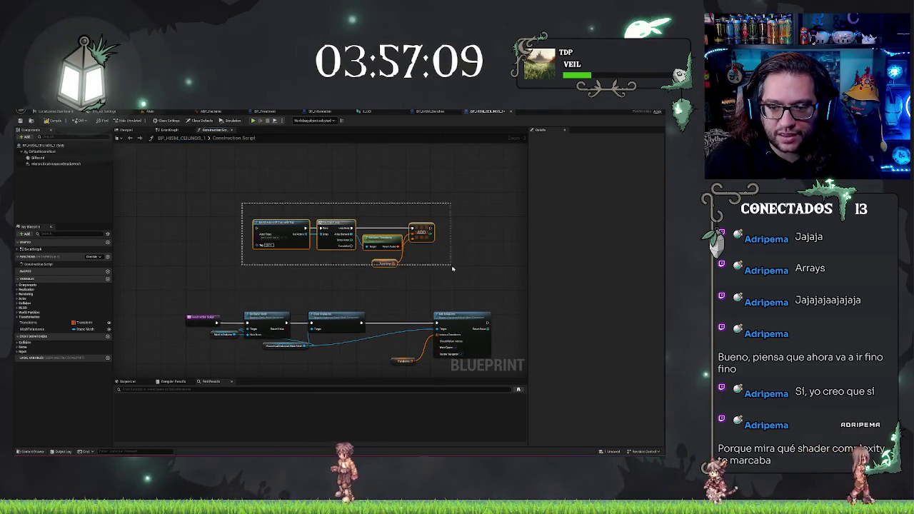
{"action": "mouse_move", "coordinate": [341, 301]}
{"action": "left_mouse_down"}
{"action": "mouse_move", "coordinate": [444, 351]}
{"action": "mouse_move", "coordinate": [391, 325]}
{"action": "left_mouse_up"}
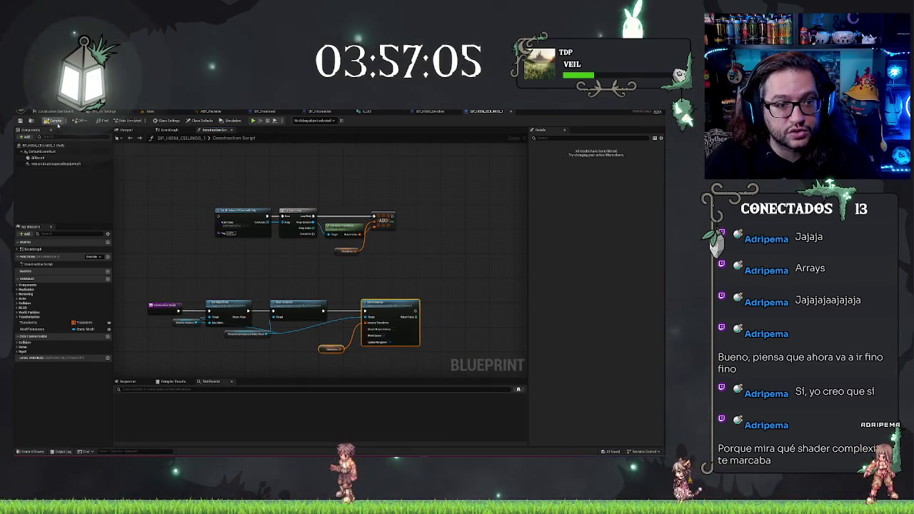
{"action": "left_click", "coordinate": [150, 111]}
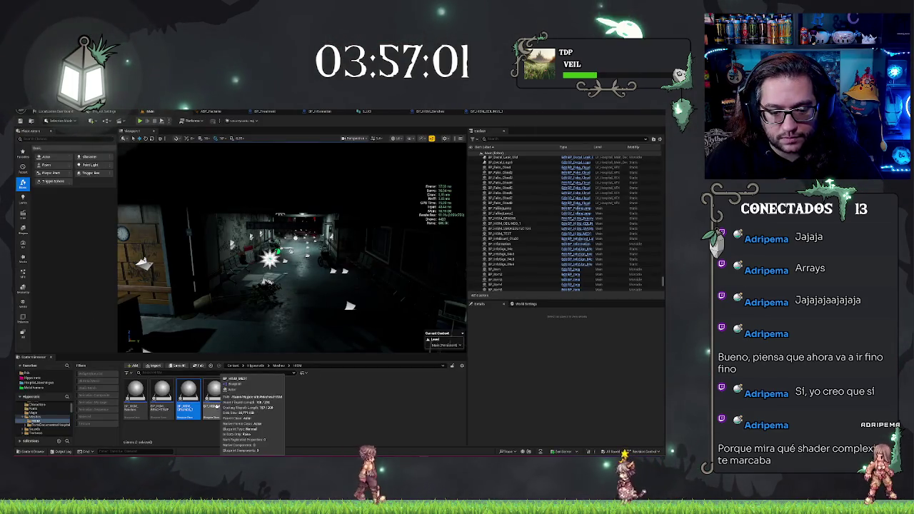
Delete BP_HISM_MED1's For Loop, LENGTH and Transforms nodes and wire Clear Instances to Add Instance
{"action": "double_click", "coordinate": [212, 413]}
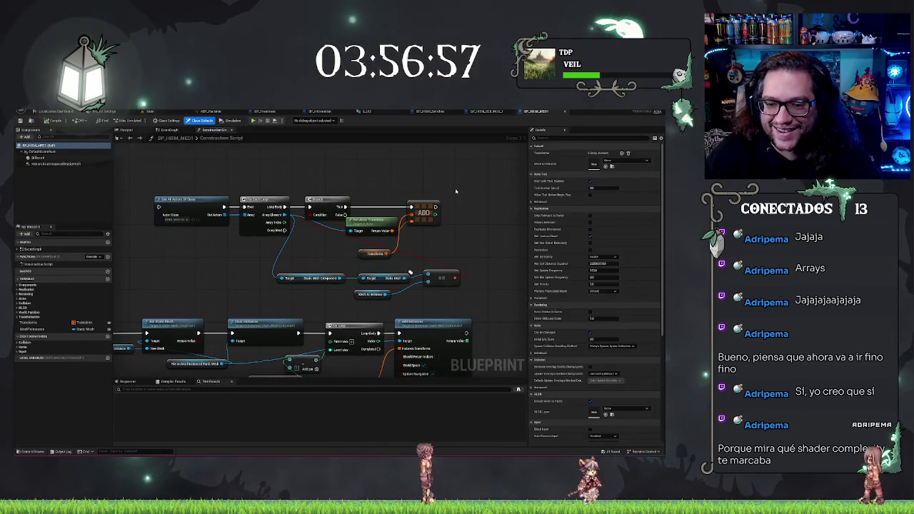
{"action": "left_click_drag", "start_coordinate": [362, 334], "coordinate": [358, 297]}
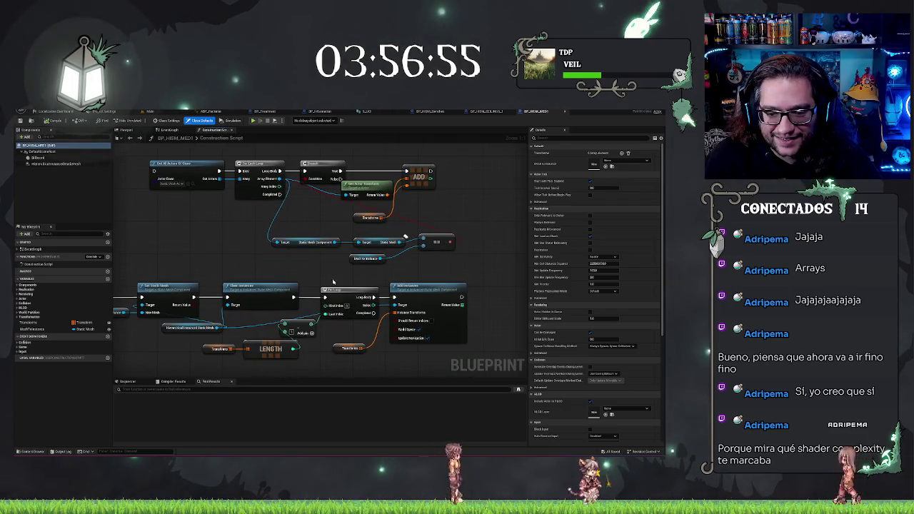
{"action": "left_click", "coordinate": [358, 297]}
{"action": "left_click_drag", "start_coordinate": [234, 322], "coordinate": [350, 386]}
{"action": "key", "text": "Delete"}
{"action": "left_click_drag", "start_coordinate": [295, 296], "coordinate": [393, 297]}
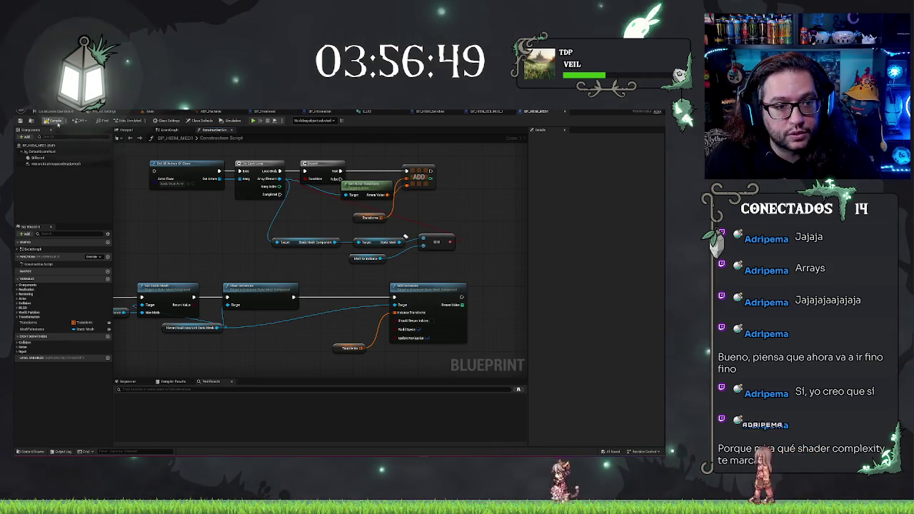
{"action": "left_click", "coordinate": [163, 112]}
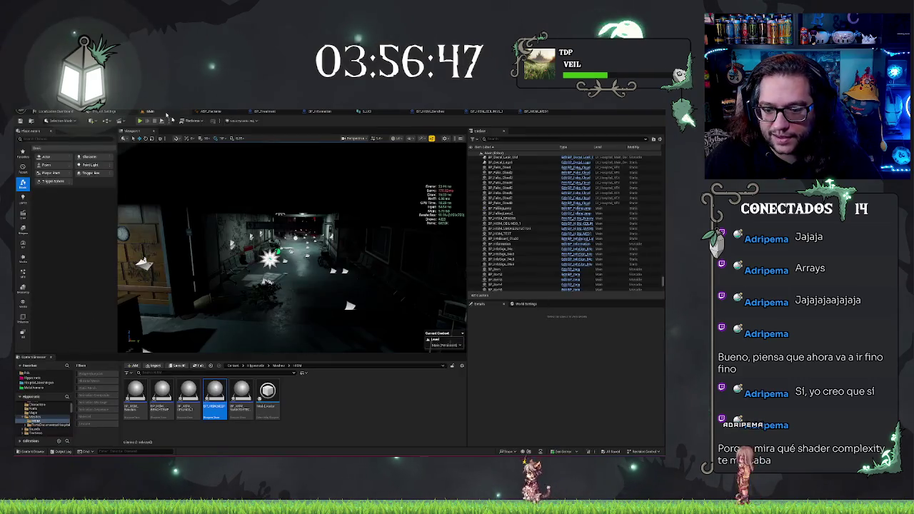
{"action": "left_click", "coordinate": [242, 391]}
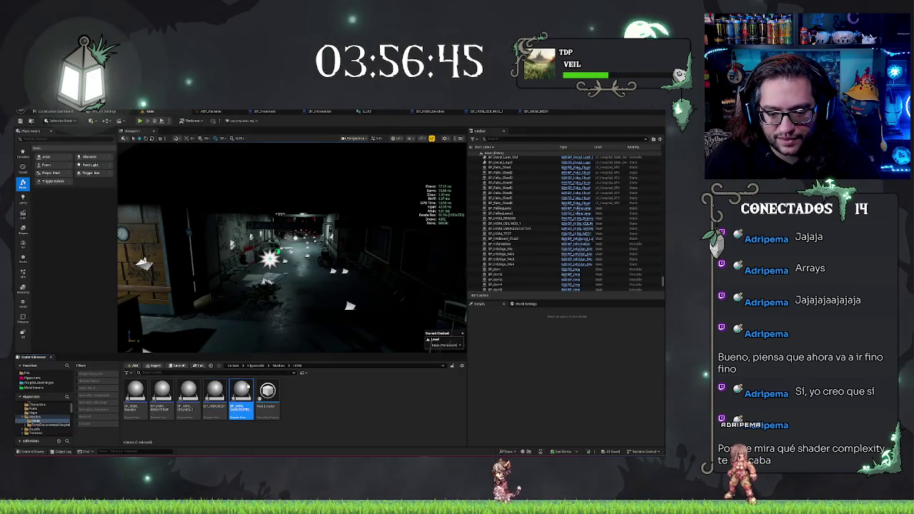
{"action": "double_click", "coordinate": [243, 391]}
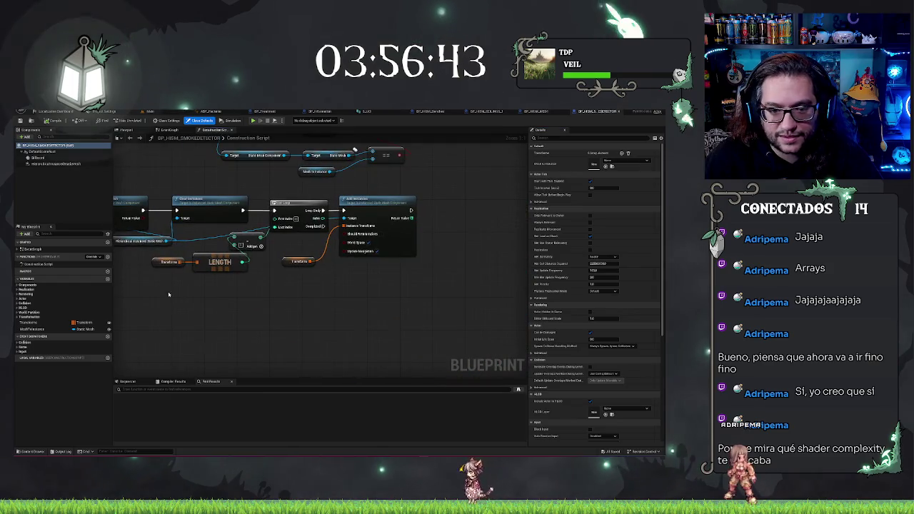
Delete BP_HISM_SMOKEDETECTOR's Length, Transforms and For Loop nodes and wire Add Instance into the exec chain
{"action": "left_click_drag", "start_coordinate": [242, 255], "coordinate": [243, 254]}
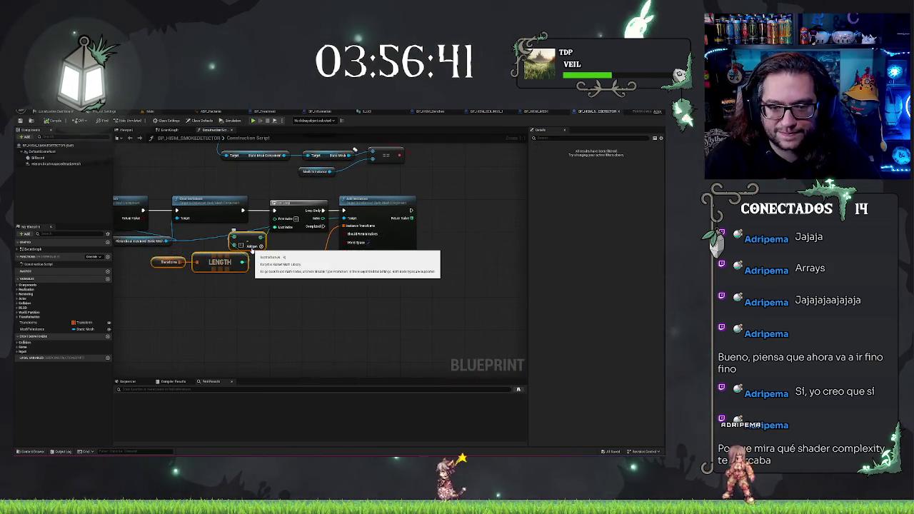
{"action": "key", "text": "Delete"}
{"action": "left_click", "coordinate": [285, 205]}
{"action": "right_click", "coordinate": [285, 206]}
{"action": "key", "text": "Delete"}
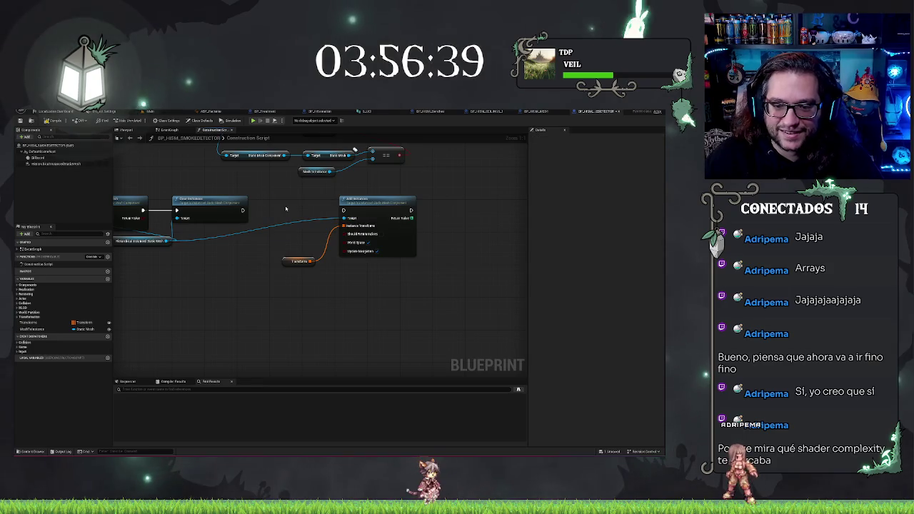
{"action": "left_click_drag", "start_coordinate": [292, 197], "coordinate": [376, 294]}
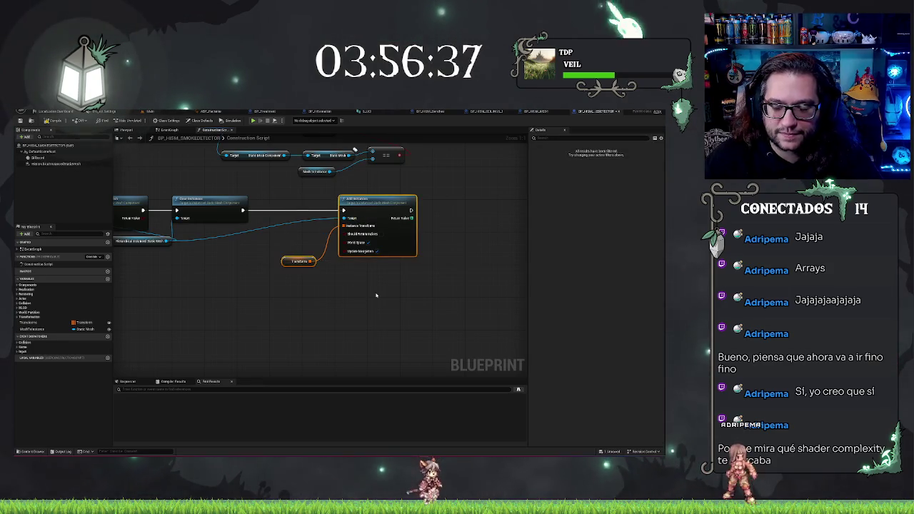
{"action": "key", "text": "Left"}
{"action": "key", "text": "Left"}
{"action": "key", "text": "Left"}
{"action": "left_click_drag", "start_coordinate": [243, 209], "coordinate": [277, 209]}
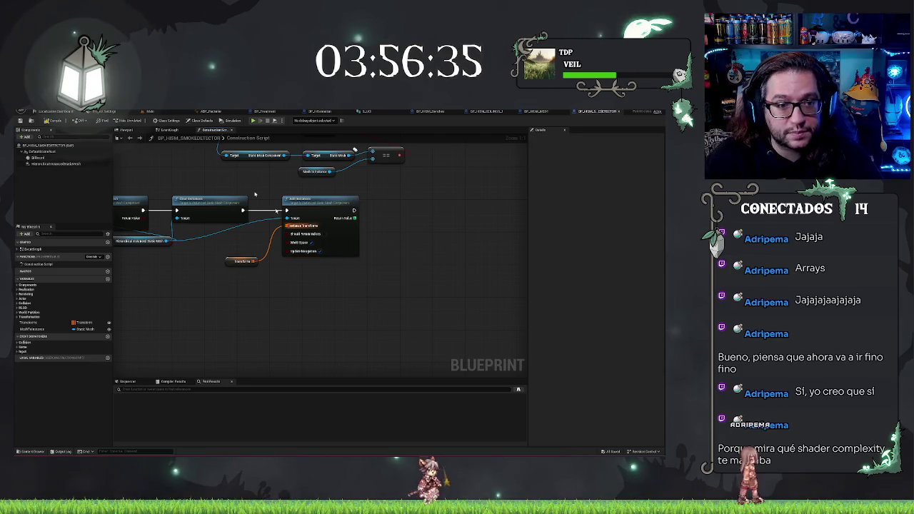
{"action": "left_click", "coordinate": [147, 111]}
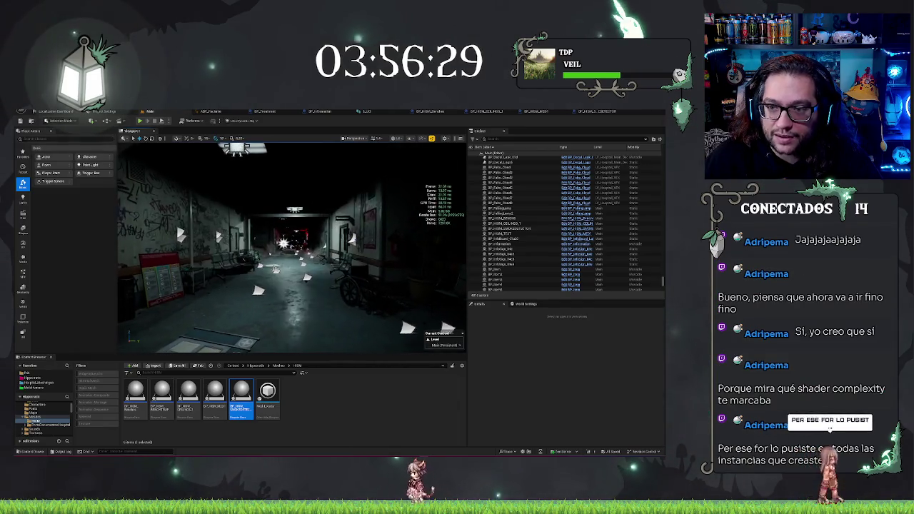
Show the corridor in Game View (G) without editor icons, then switch to Shader Complexity
{"action": "scroll", "coordinate": [291, 247], "scroll_direction": "up", "scroll_amount": 2}
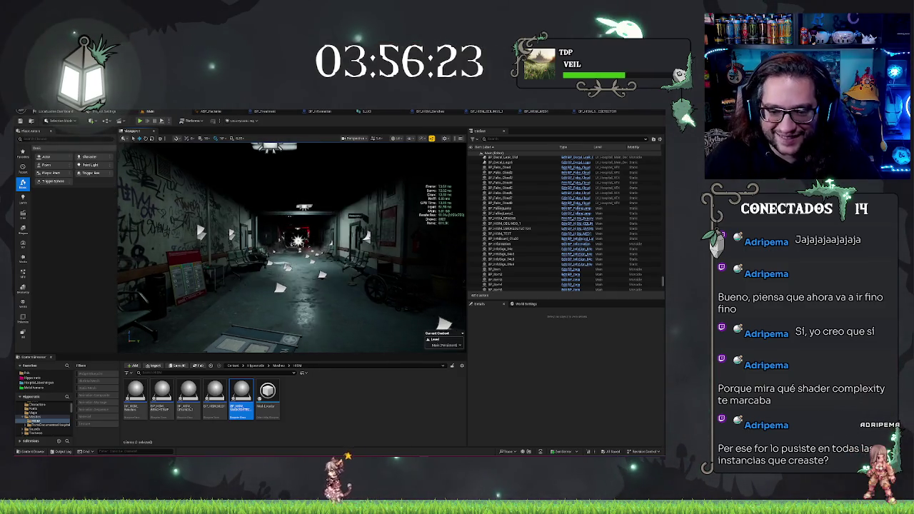
{"action": "scroll", "coordinate": [291, 246], "scroll_direction": "down", "scroll_amount": 5}
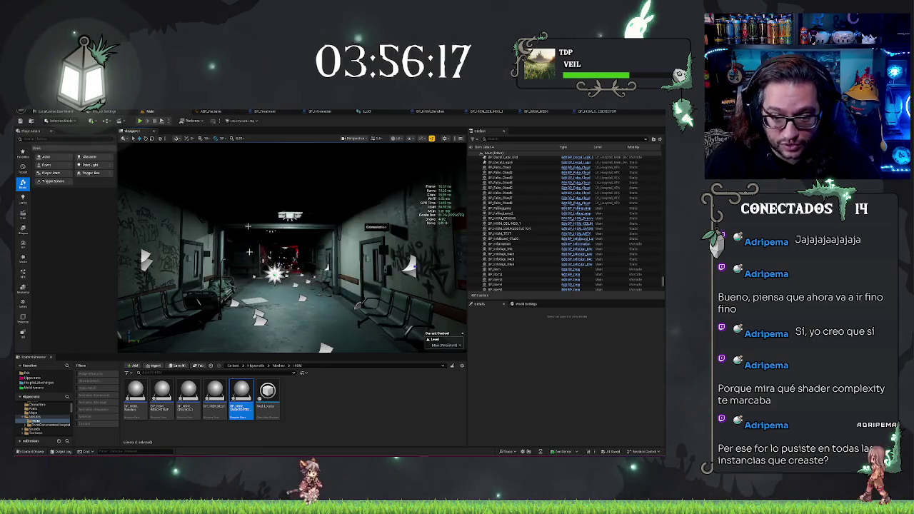
{"action": "key", "text": "g"}
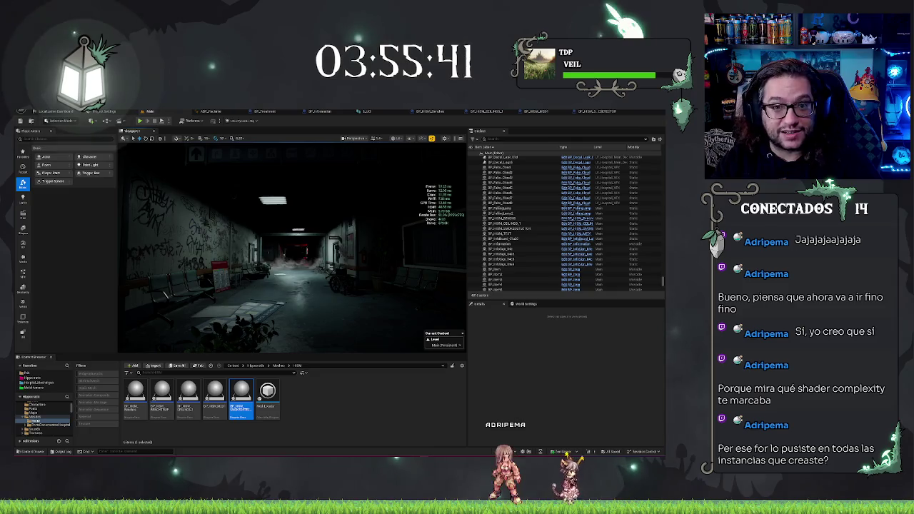
{"action": "key", "text": "alt+8"}
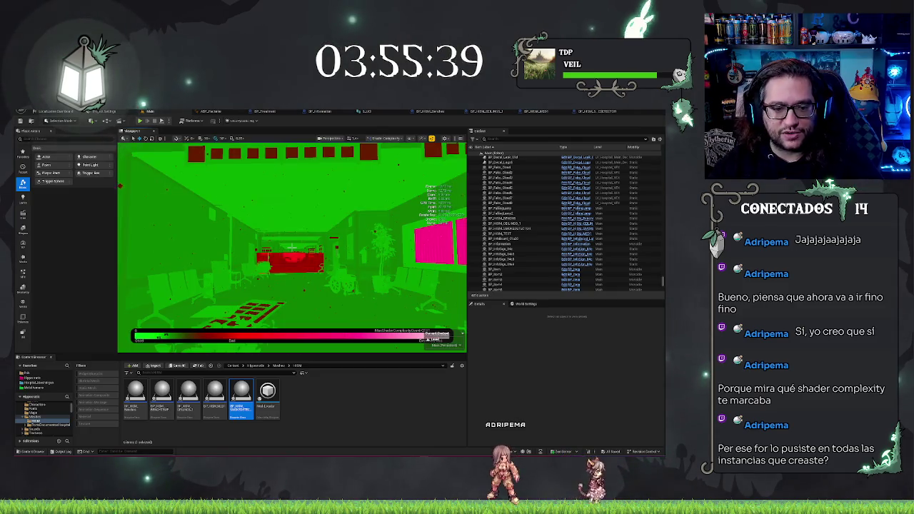
Inspect the corridor in Shader Complexity view, then return to the Lit view
{"action": "mouse_move", "coordinate": [292, 248]}
{"action": "left_mouse_down"}
{"action": "mouse_move", "coordinate": [238, 216]}
{"action": "mouse_move", "coordinate": [314, 280]}
{"action": "left_mouse_up"}
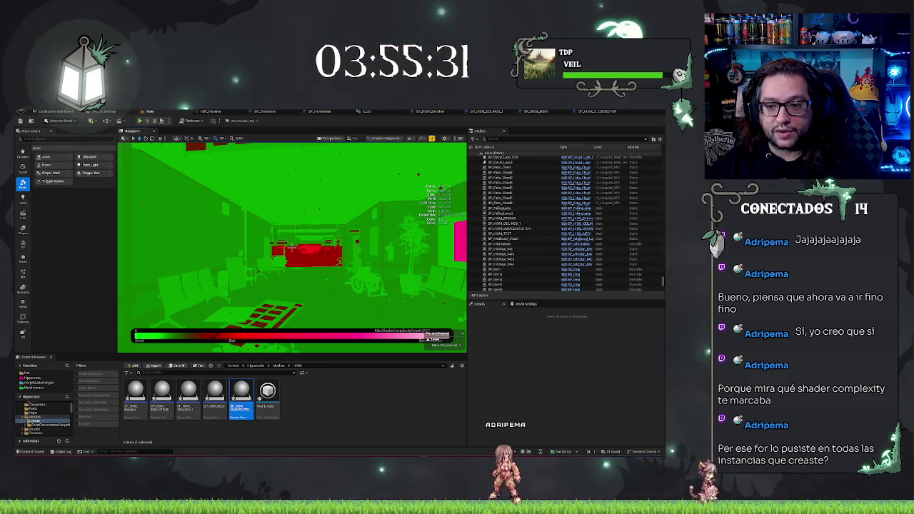
{"action": "left_click_drag", "start_coordinate": [291, 248], "coordinate": [291, 248]}
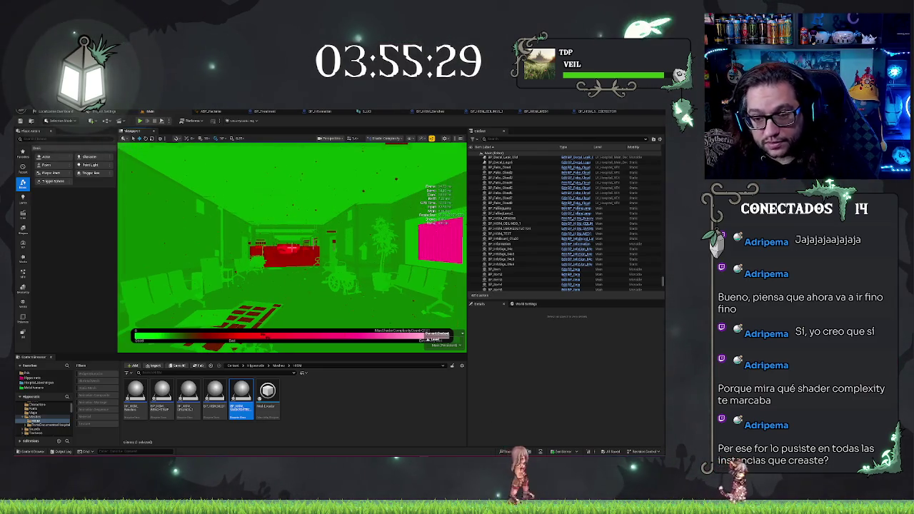
{"action": "key", "text": "alt+4"}
{"action": "key", "text": "alt+4"}
Select the graffiti wall, review its Materials in Details, and start Play-In-Editor
{"action": "left_click_drag", "start_coordinate": [291, 247], "coordinate": [292, 247]}
{"action": "left_click", "coordinate": [292, 247]}
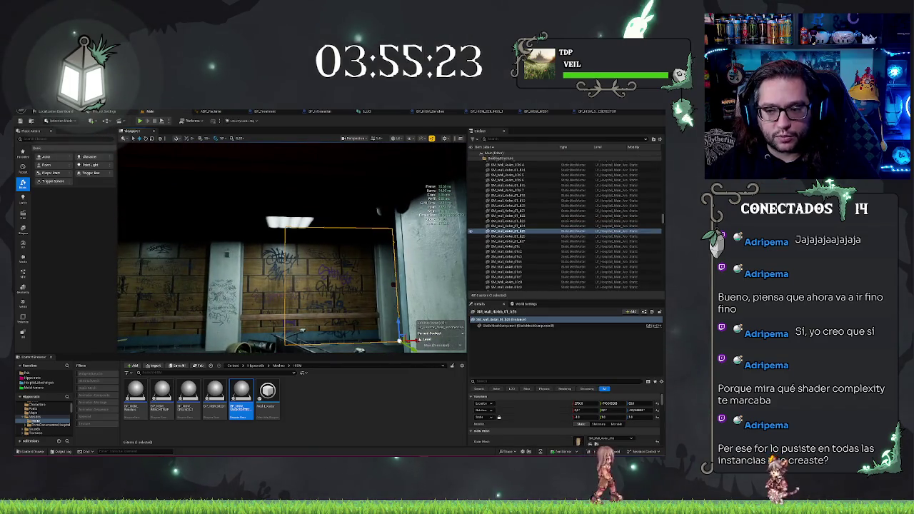
{"action": "left_click_drag", "start_coordinate": [292, 248], "coordinate": [291, 247]}
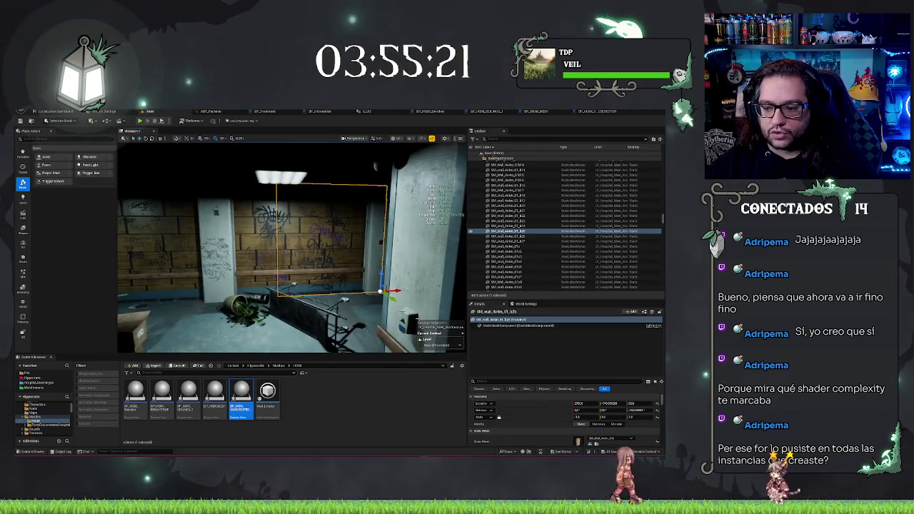
{"action": "scroll", "coordinate": [584, 412], "scroll_direction": "down", "scroll_amount": 5}
{"action": "scroll", "coordinate": [564, 408], "scroll_direction": "up", "scroll_amount": 1}
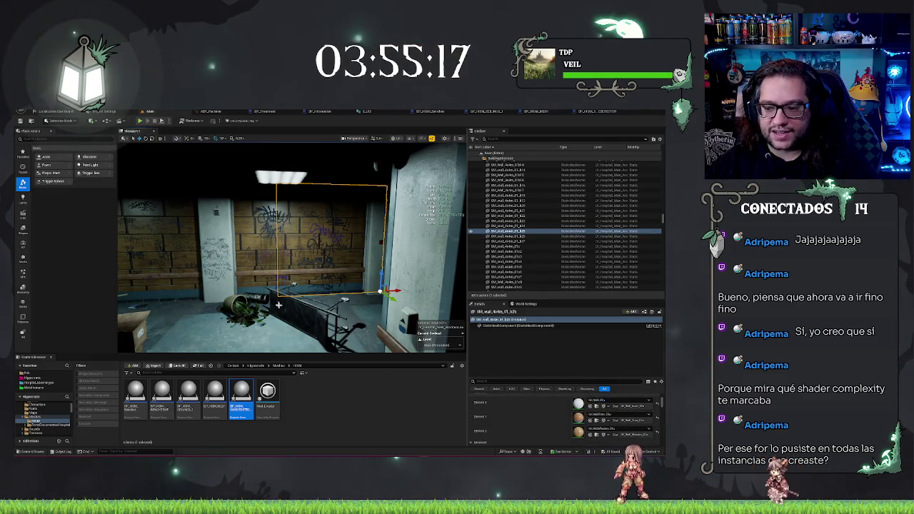
{"action": "key", "text": "alt+p"}
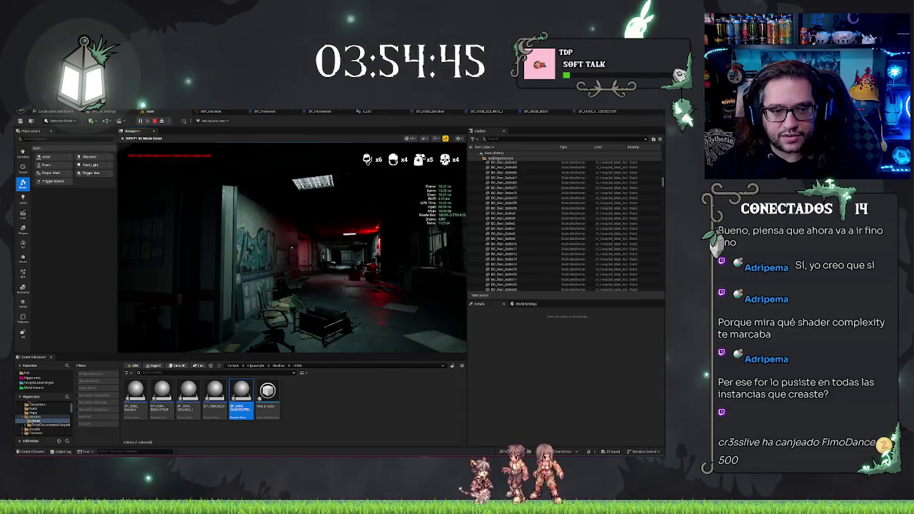
Walk down the corridor in game, stop the session, and open the corridor floor's context menu
{"action": "key", "text": "w"}
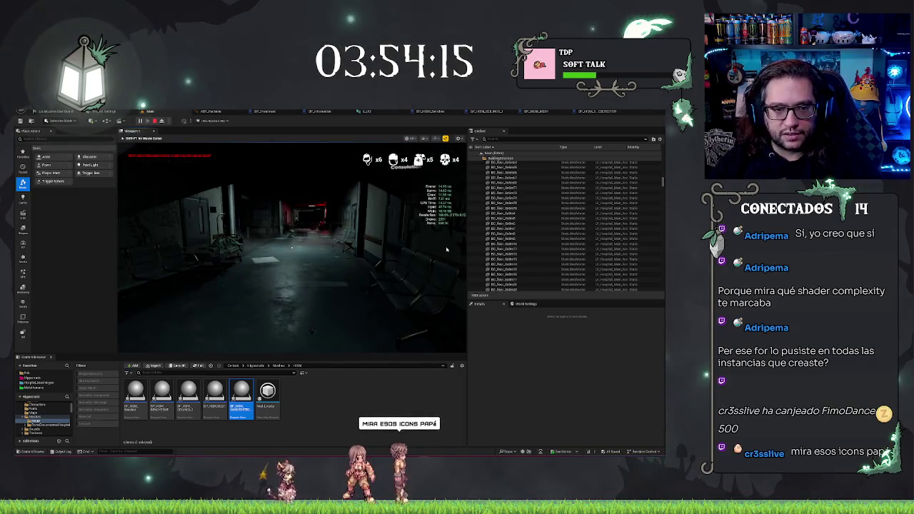
{"action": "key", "text": "Escape"}
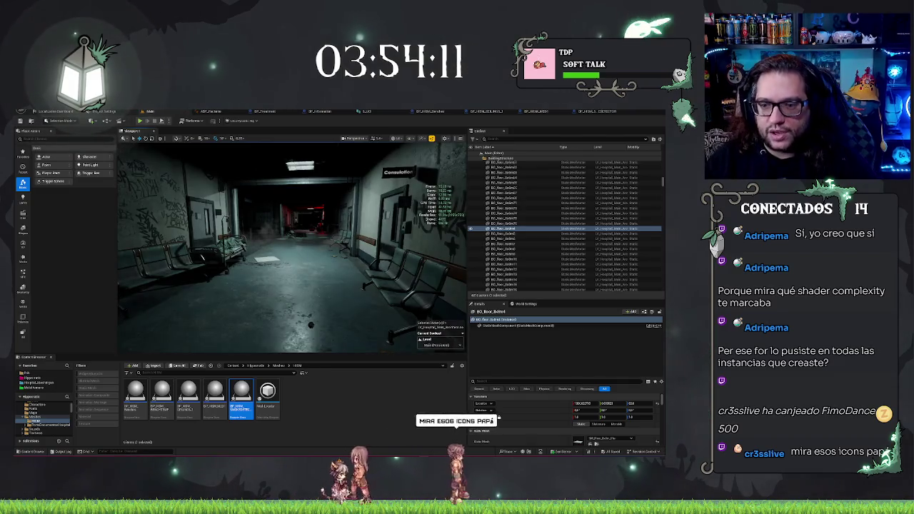
{"action": "key", "text": "Escape"}
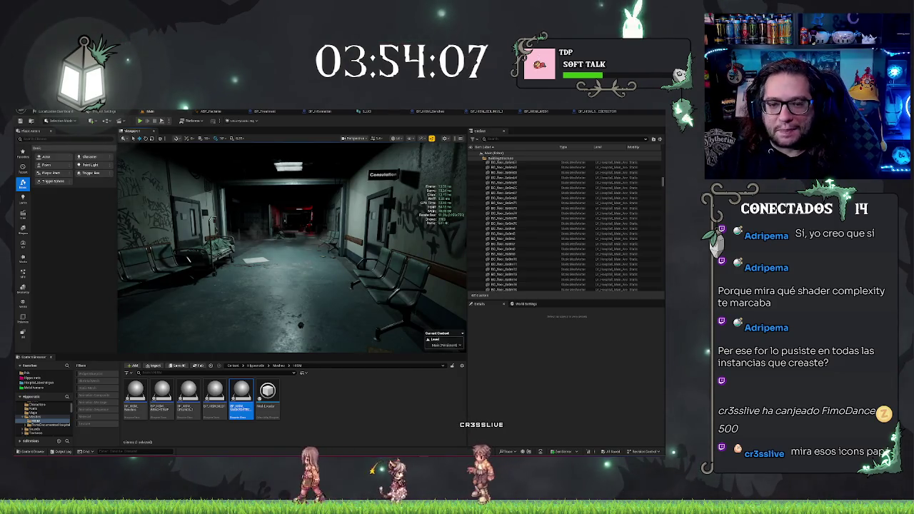
{"action": "right_click", "coordinate": [269, 328]}
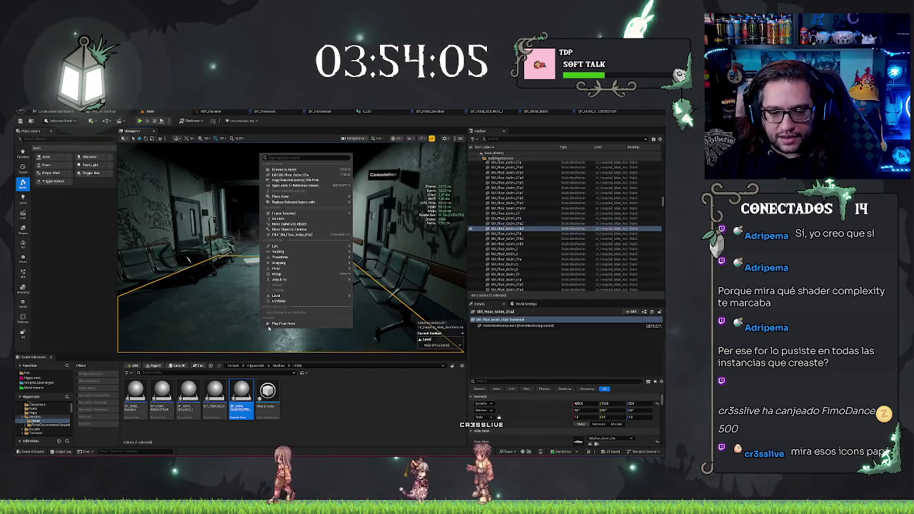
Play from the chosen corridor floor spot and walk toward the Emergency Room sign
{"action": "key", "text": "alt+p"}
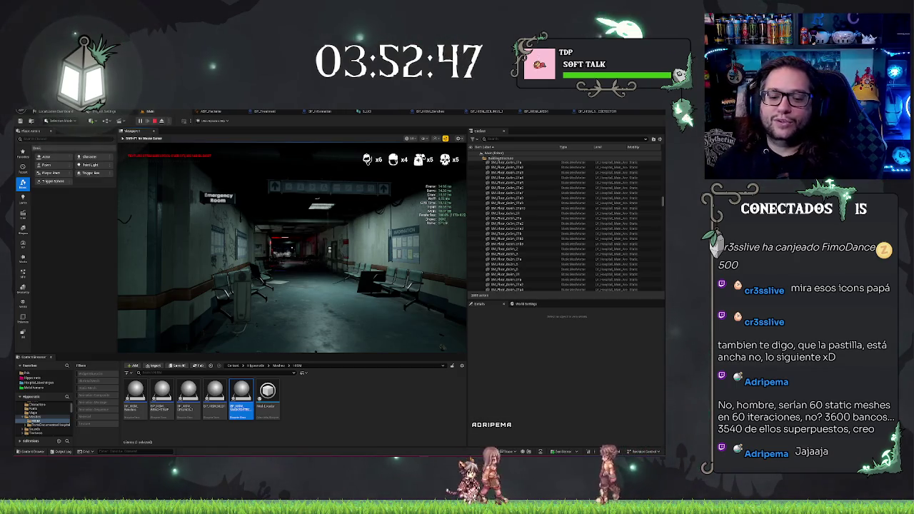
{"action": "key", "text": "w"}
{"action": "key", "text": "Escape"}
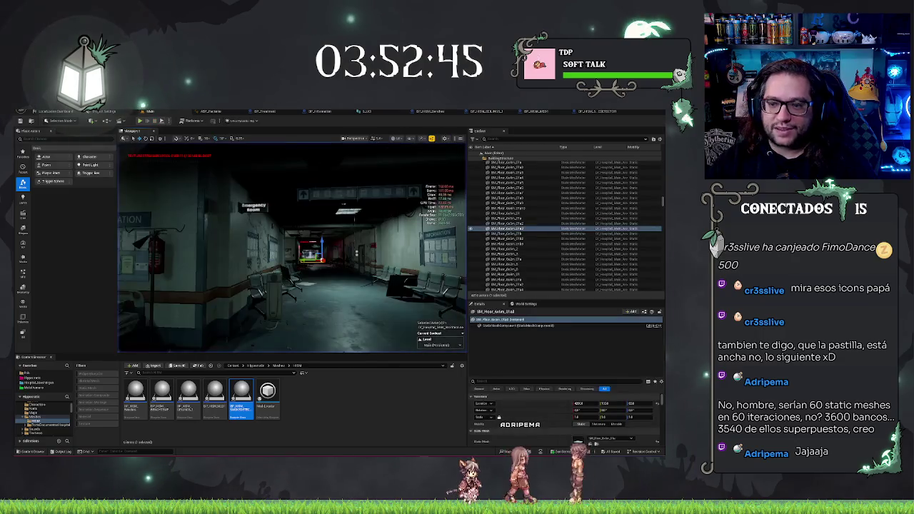
{"action": "left_click_drag", "start_coordinate": [357, 213], "coordinate": [357, 213]}
{"action": "scroll", "coordinate": [553, 198], "scroll_direction": "up", "scroll_amount": 10}
{"action": "scroll", "coordinate": [553, 204], "scroll_direction": "down", "scroll_amount": 10}
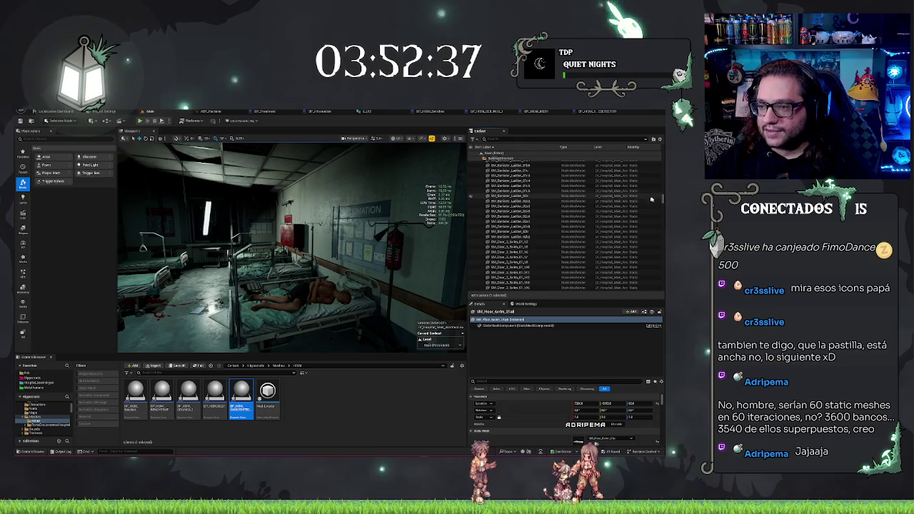
{"action": "left_click_drag", "start_coordinate": [661, 199], "coordinate": [651, 152]}
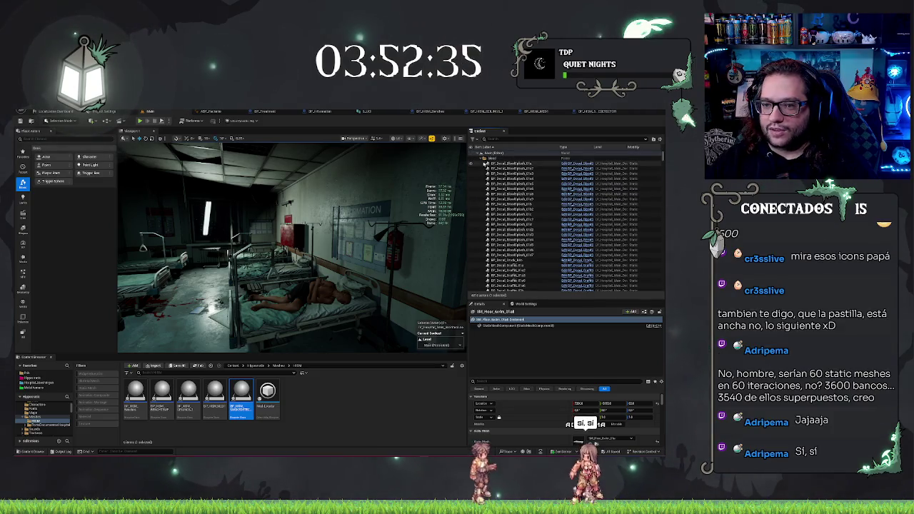
{"action": "left_click_drag", "start_coordinate": [286, 249], "coordinate": [257, 252]}
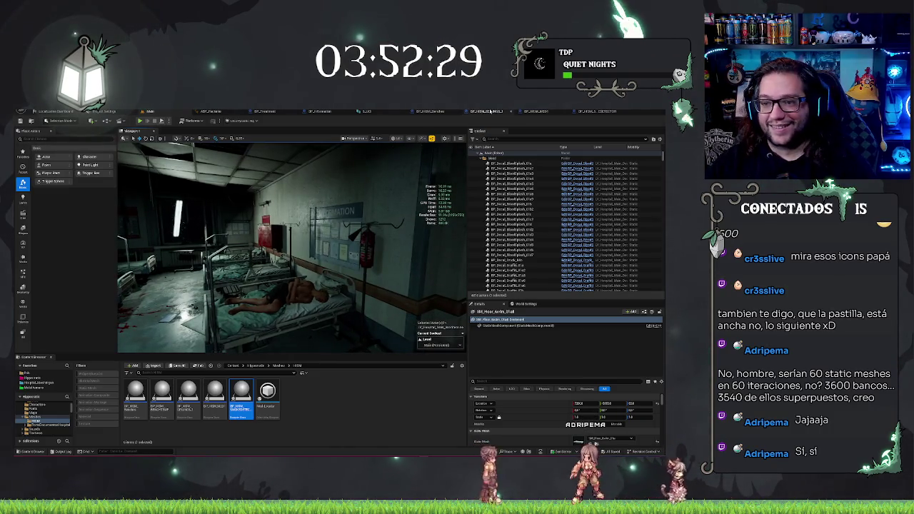
{"action": "left_click", "coordinate": [597, 111]}
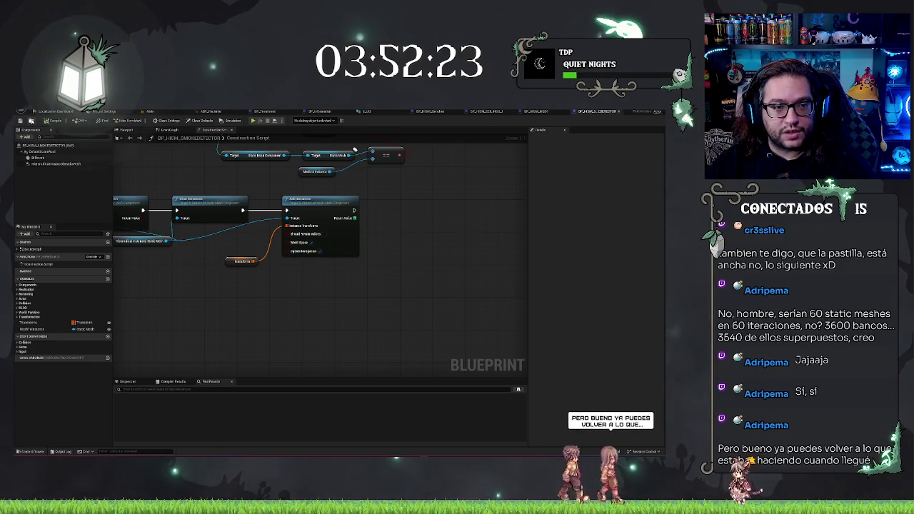
{"action": "left_click", "coordinate": [57, 111]}
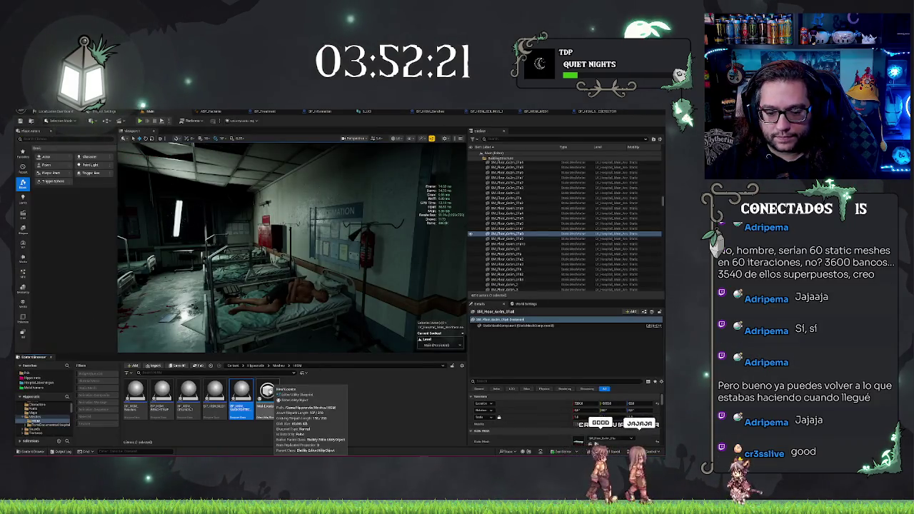
{"action": "left_click", "coordinate": [268, 396]}
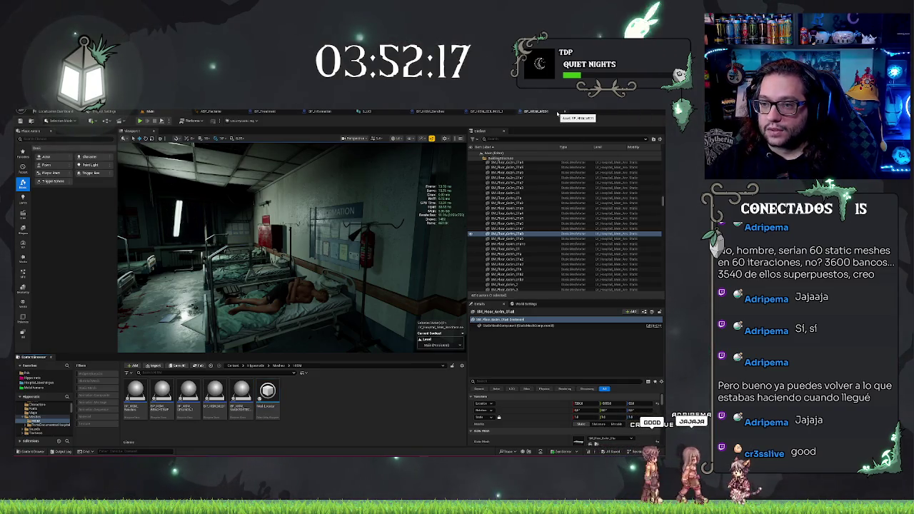
{"action": "key", "text": "w"}
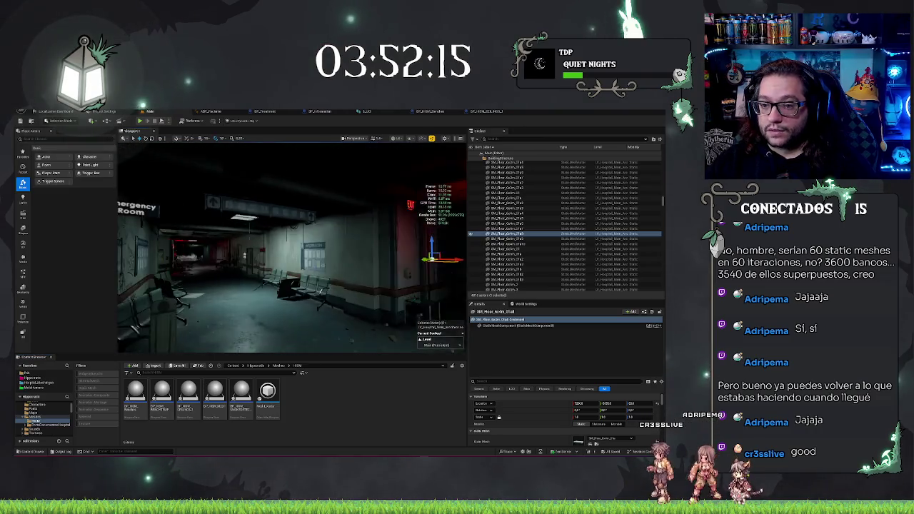
{"action": "mouse_move", "coordinate": [366, 262]}
{"action": "left_mouse_down"}
{"action": "mouse_move", "coordinate": [321, 262]}
{"action": "mouse_move", "coordinate": [366, 262]}
{"action": "left_mouse_up"}
{"action": "left_click", "coordinate": [388, 276]}
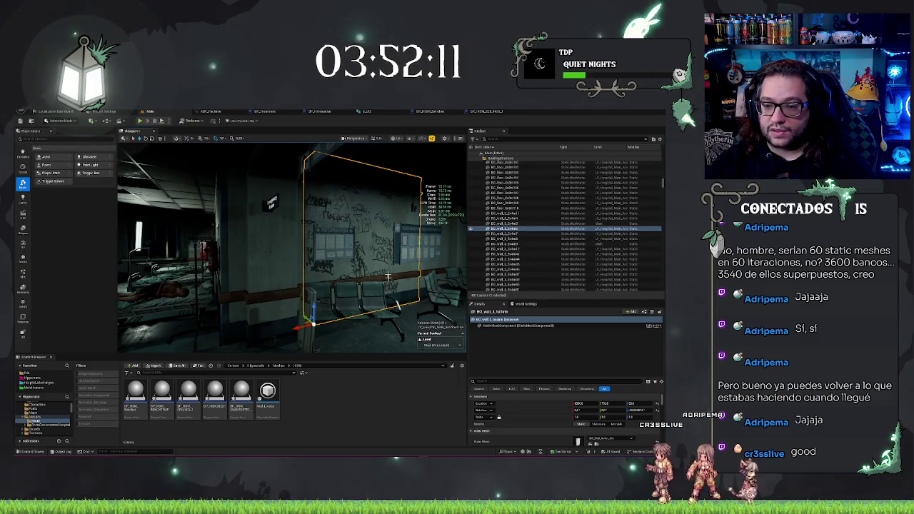
{"action": "scroll", "coordinate": [548, 409], "scroll_direction": "down", "scroll_amount": 3}
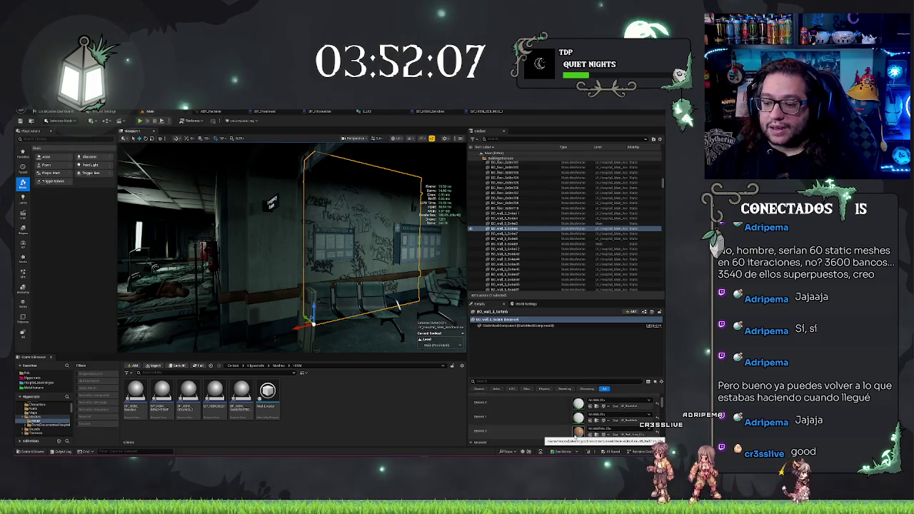
{"action": "key", "text": "f"}
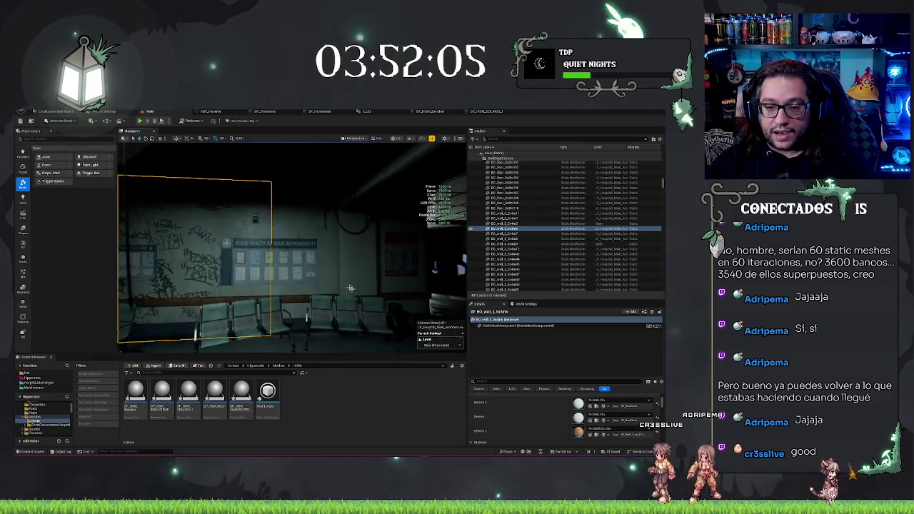
{"action": "key", "text": "Down"}
{"action": "key", "text": "Down"}
{"action": "key", "text": "Down"}
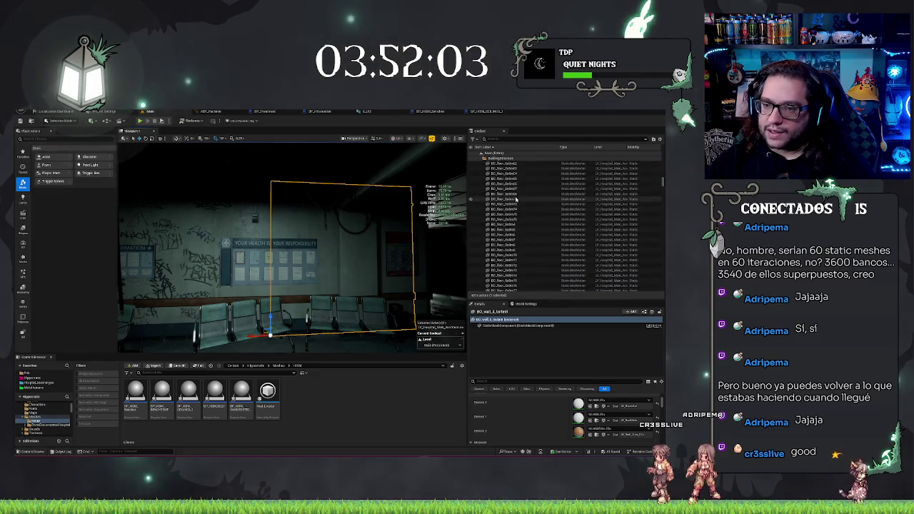
{"action": "key", "text": "Down"}
{"action": "key", "text": "Down"}
{"action": "key", "text": "Down"}
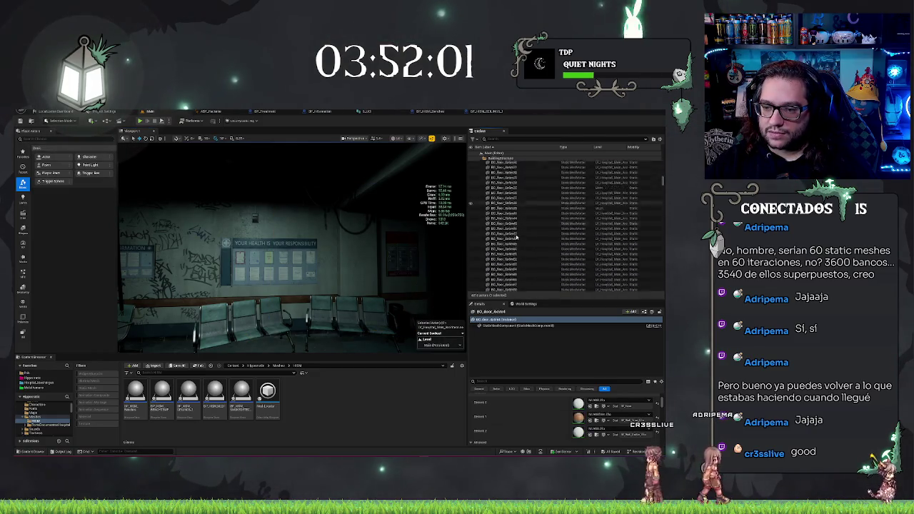
{"action": "key", "text": "ctrl+a"}
{"action": "key", "text": "Escape"}
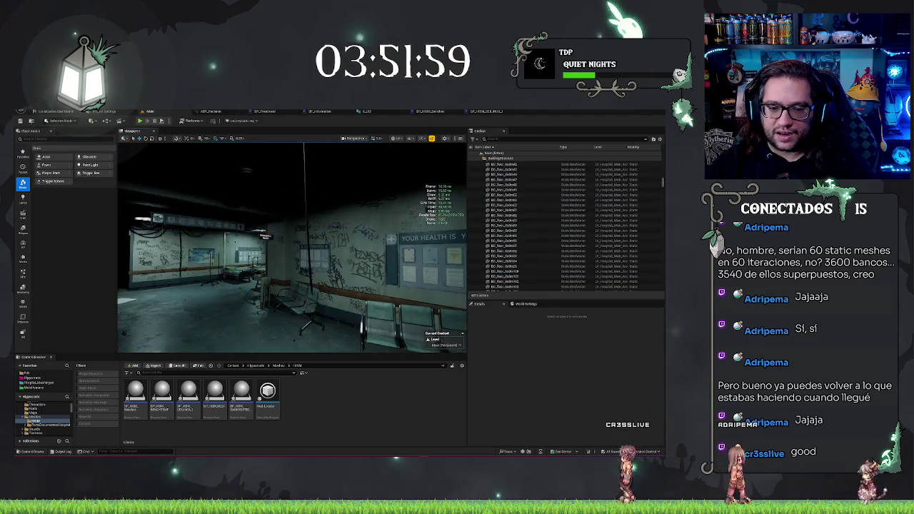
{"action": "key", "text": "Down"}
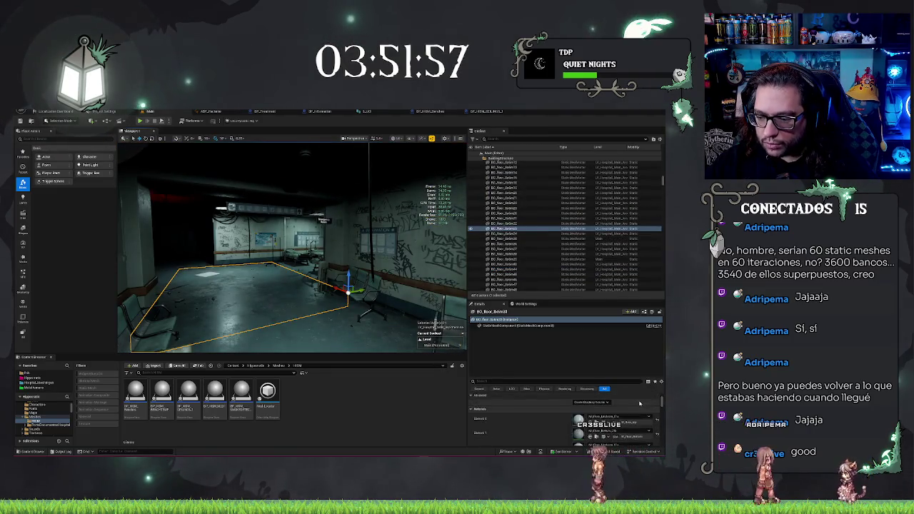
{"action": "key", "text": "Escape"}
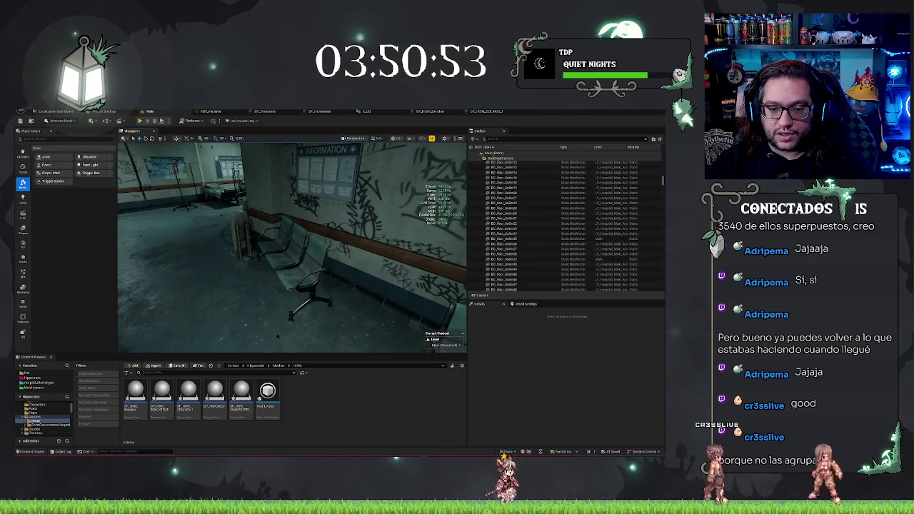
{"action": "left_click", "coordinate": [292, 268]}
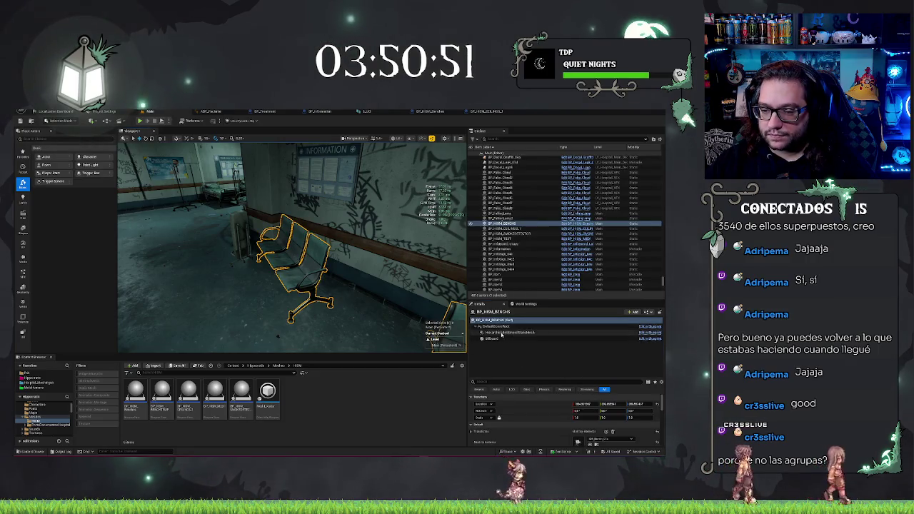
{"action": "left_click", "coordinate": [506, 332]}
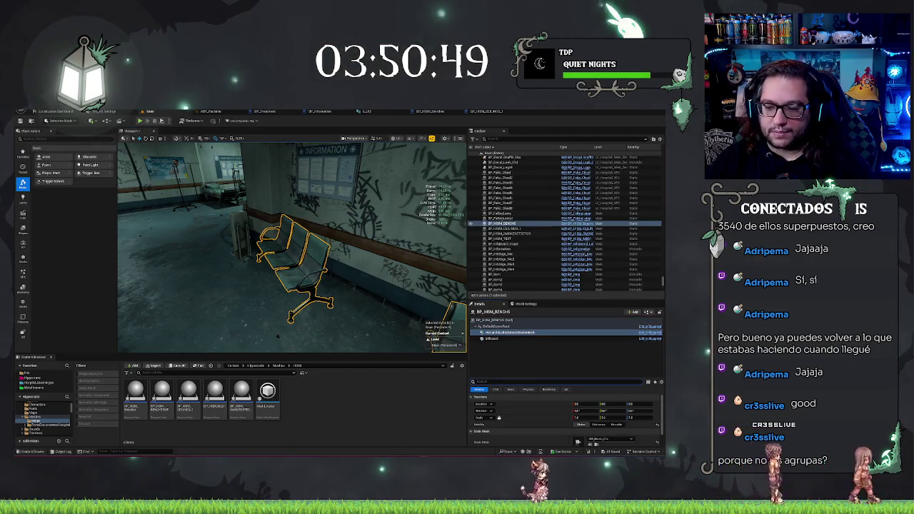
{"action": "key", "text": "BackSpace"}
{"action": "key", "text": "BackSpace"}
{"action": "key", "text": "BackSpace"}
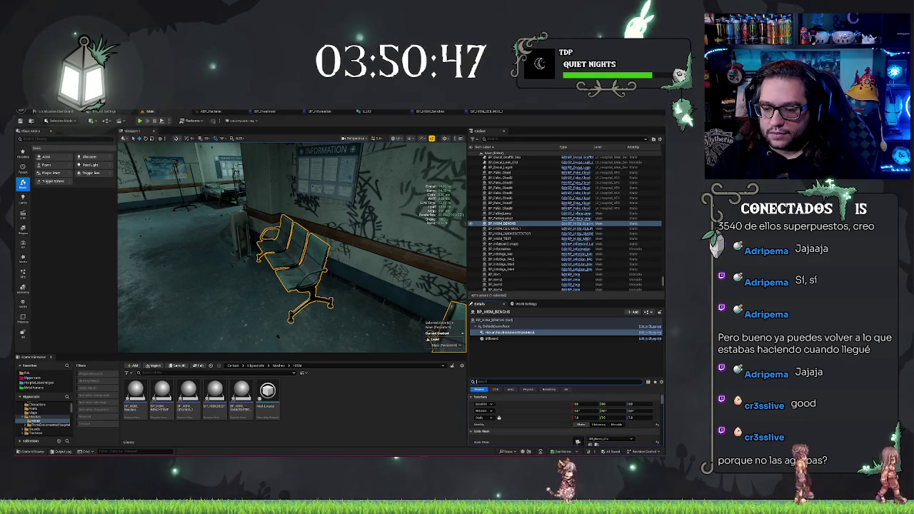
{"action": "type", "text": "shadow"}
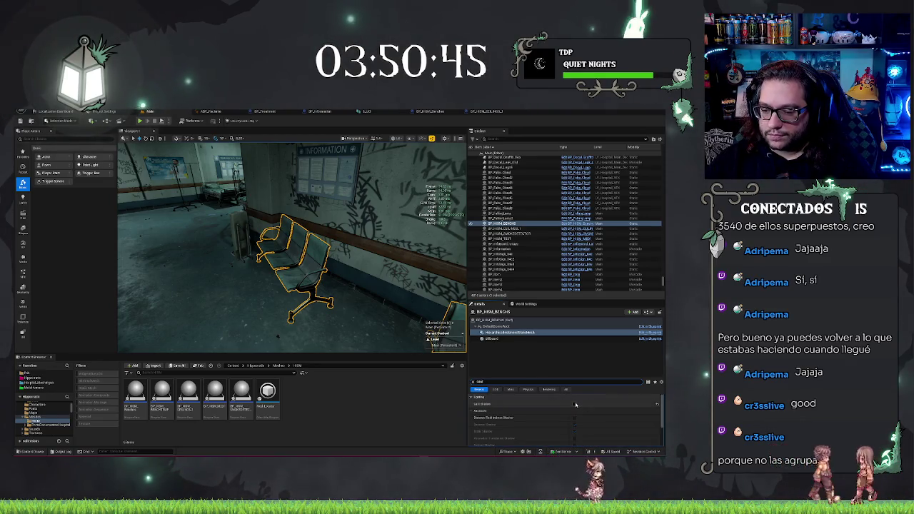
{"action": "key", "text": "Escape"}
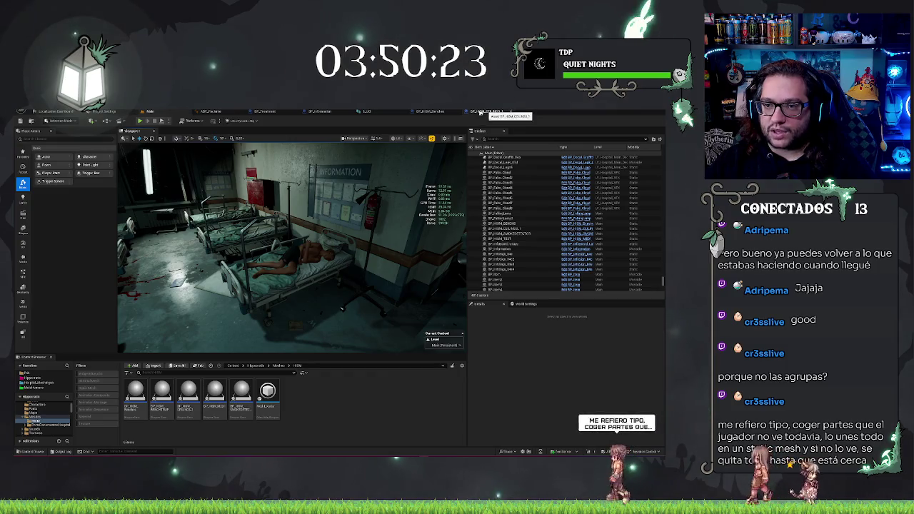
{"action": "left_click", "coordinate": [446, 112]}
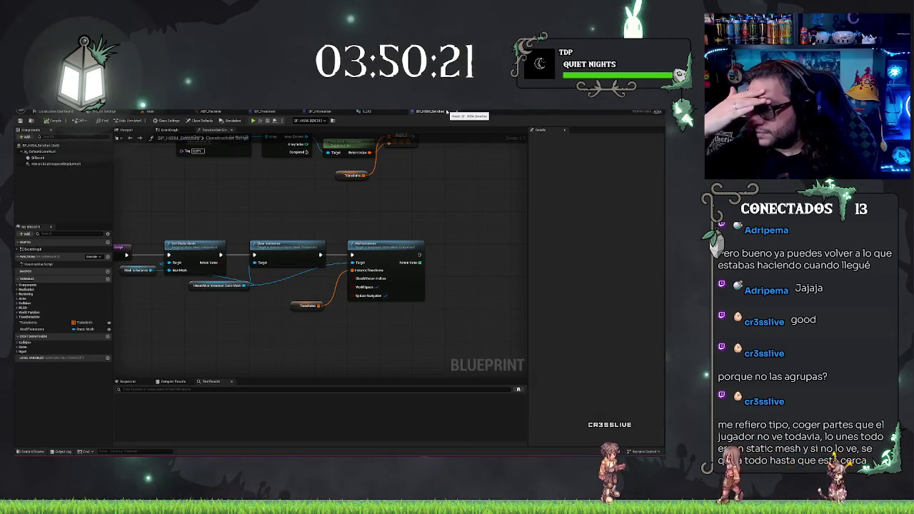
Close the BP_HISM_Benches blueprint tab and return to the Mall level editor
{"action": "left_click", "coordinate": [459, 112]}
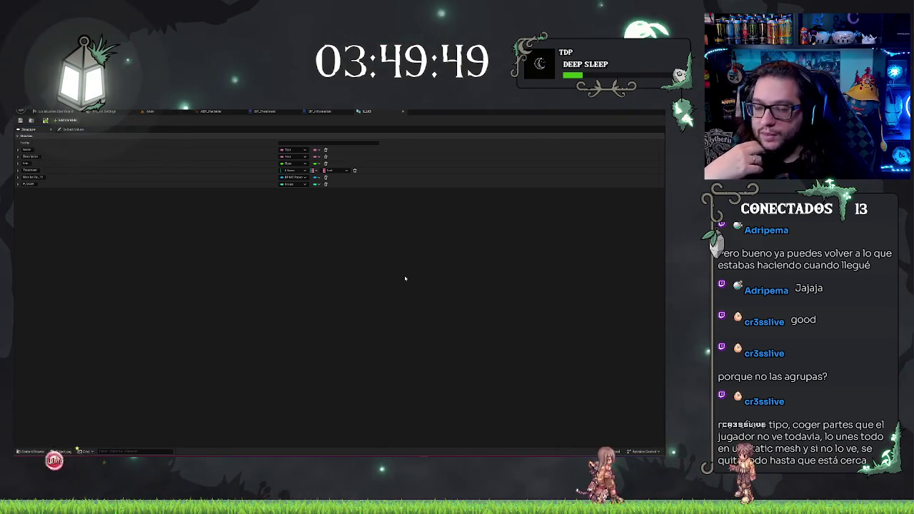
{"action": "left_click", "coordinate": [150, 110]}
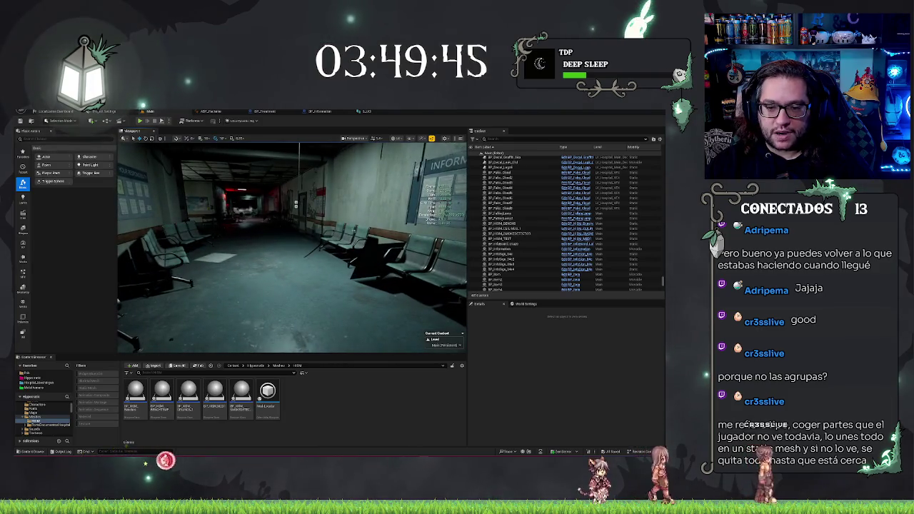
Select BP_HISM_BENCHES and fly down the corridor toward the benches
{"action": "left_click", "coordinate": [200, 250]}
{"action": "key", "text": "w"}
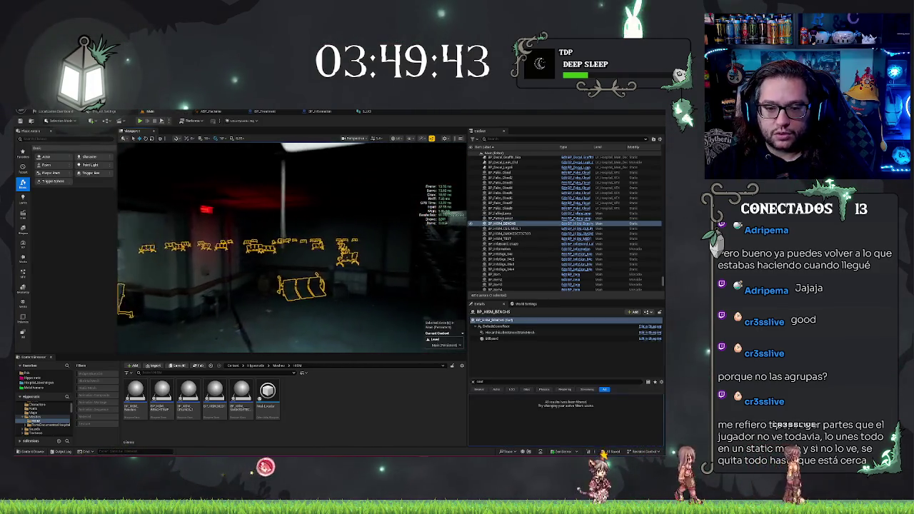
{"action": "key", "text": "w"}
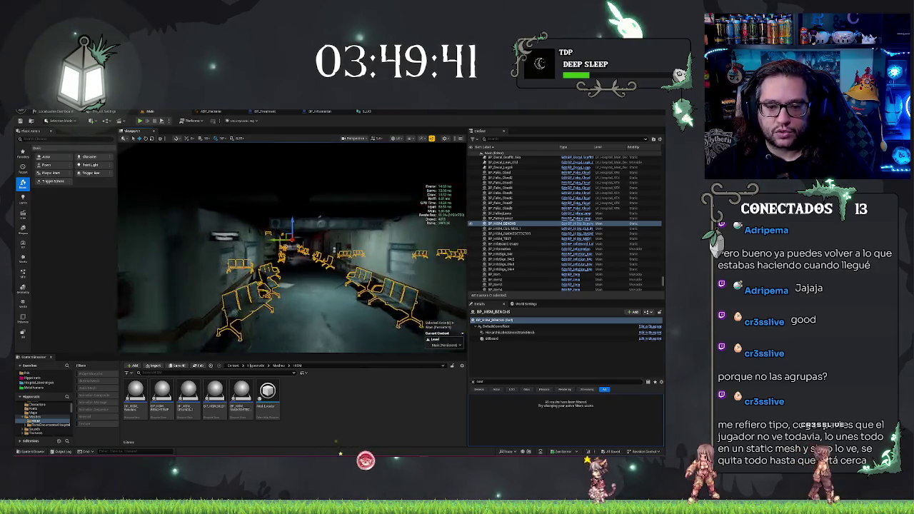
{"action": "key", "text": "w"}
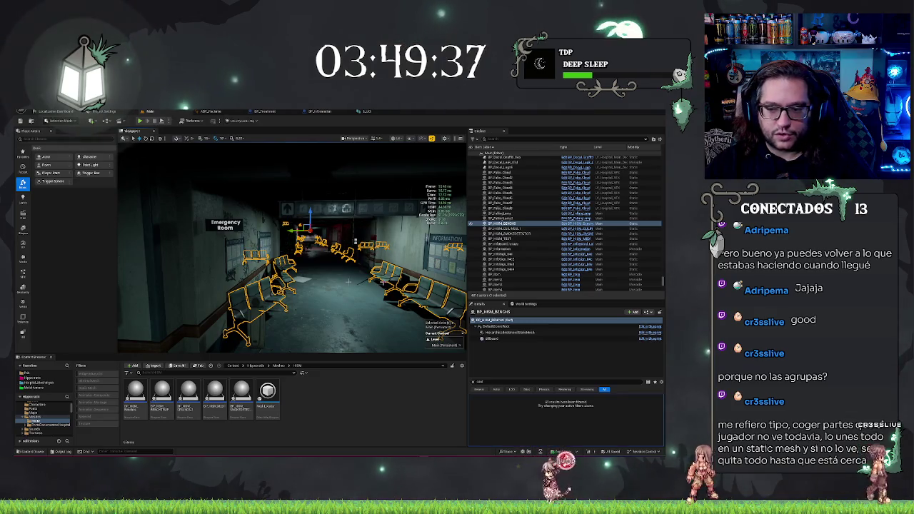
{"action": "left_click", "coordinate": [500, 229]}
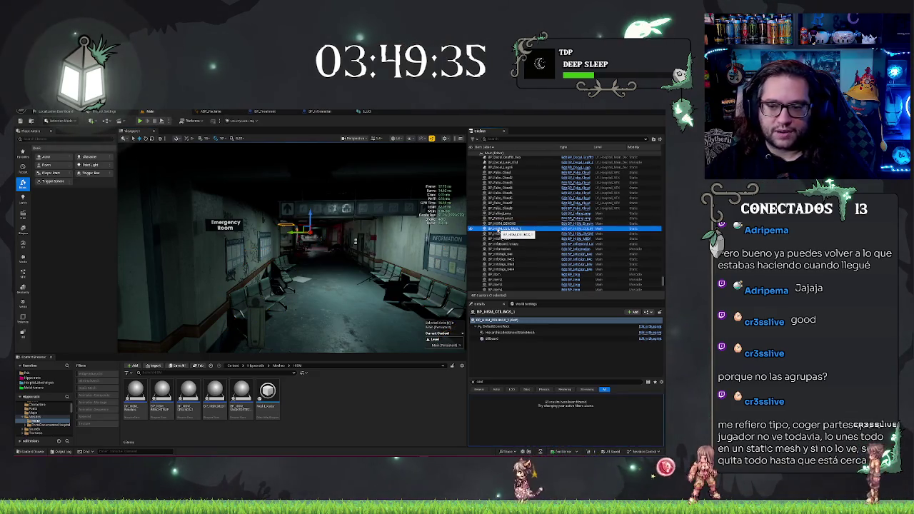
{"action": "left_click", "coordinate": [498, 223]}
Inspect the instanced benches up close from several angles, then clear the selection
{"action": "key", "text": "w"}
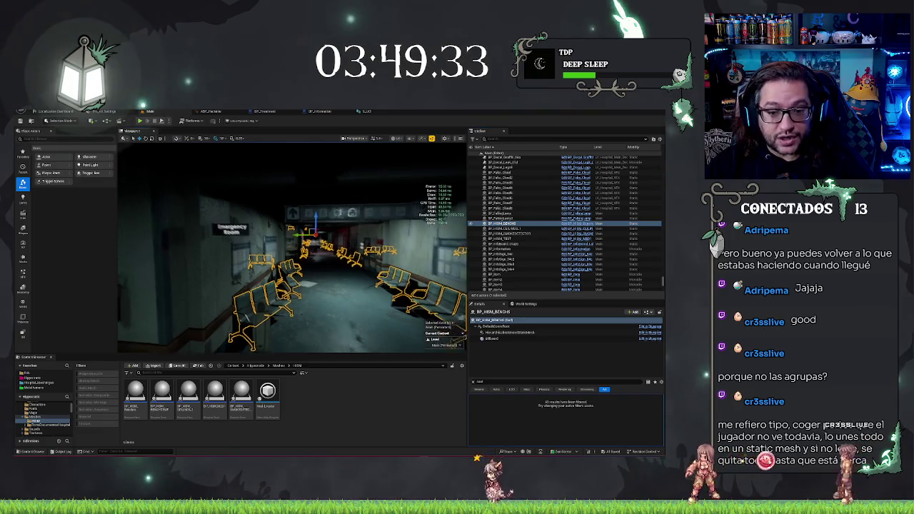
{"action": "key", "text": "s"}
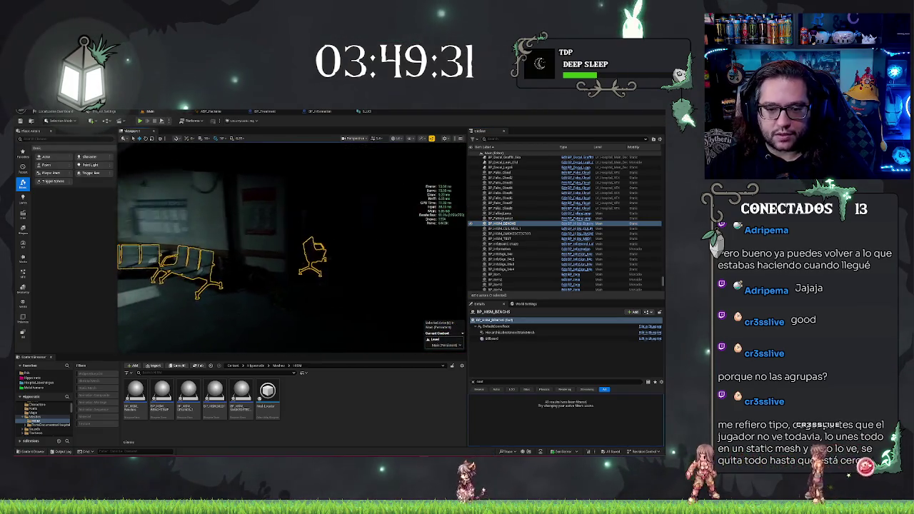
{"action": "key", "text": "d"}
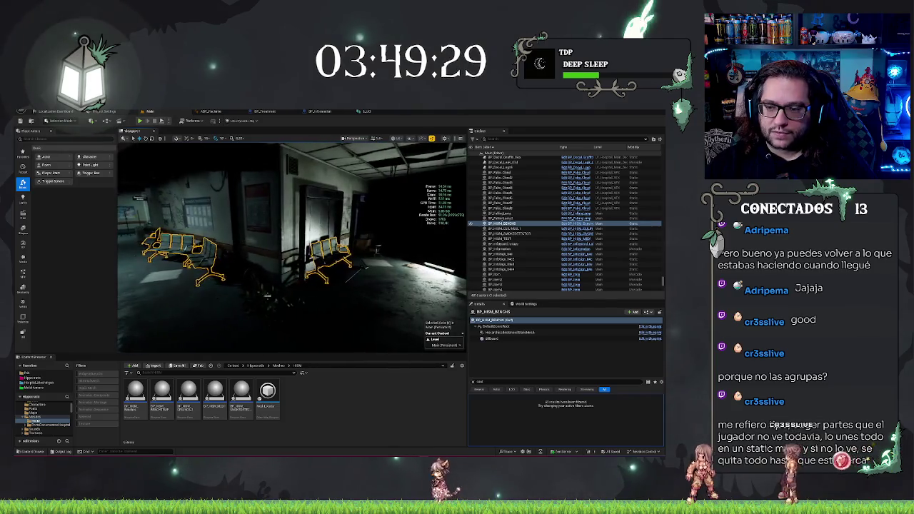
{"action": "key", "text": "a"}
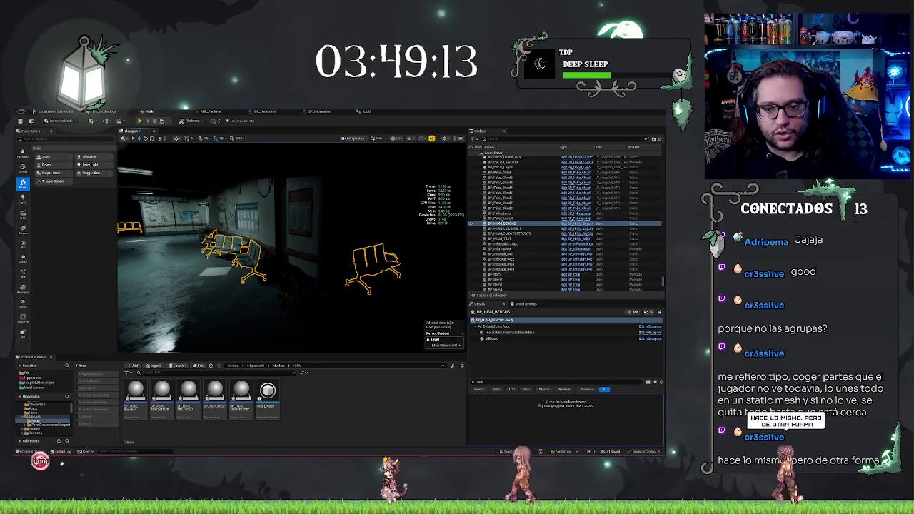
{"action": "key", "text": "w"}
{"action": "key", "text": "w"}
{"action": "key", "text": "w"}
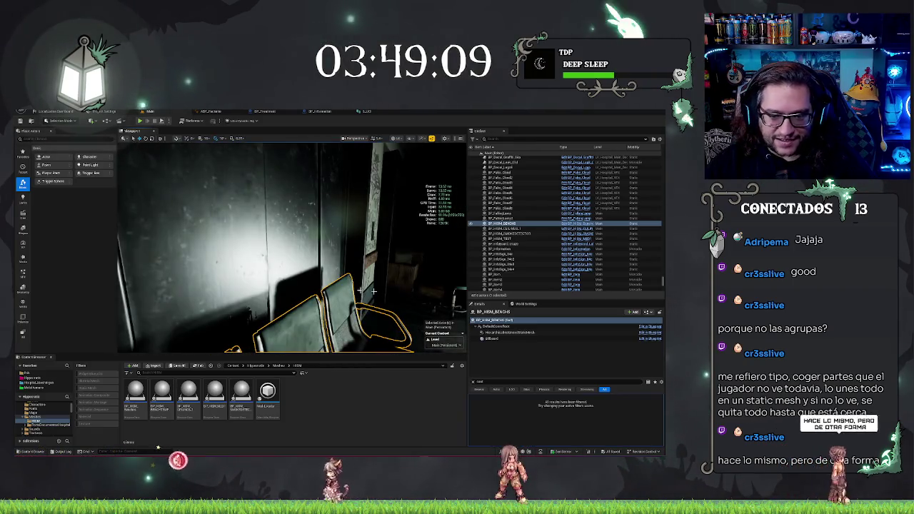
{"action": "key", "text": "s"}
{"action": "key", "text": "s"}
{"action": "key", "text": "s"}
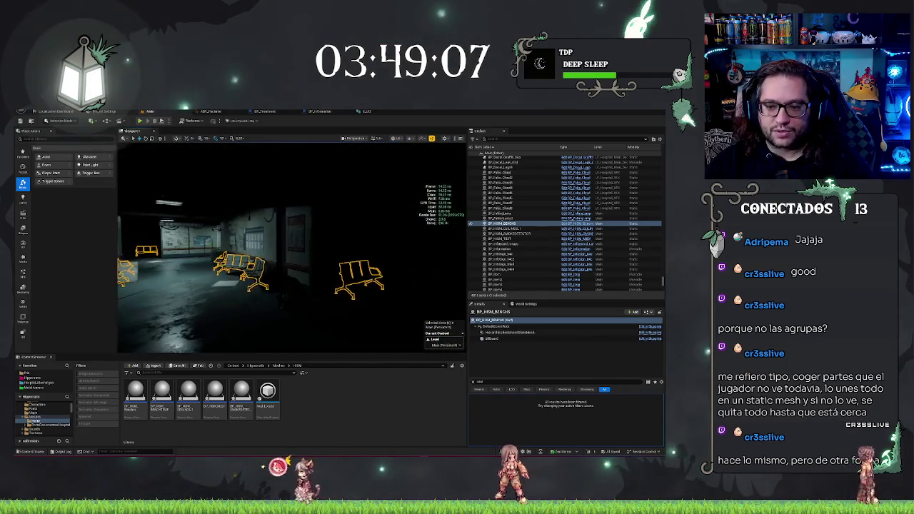
{"action": "key", "text": "w"}
{"action": "key", "text": "w"}
{"action": "key", "text": "w"}
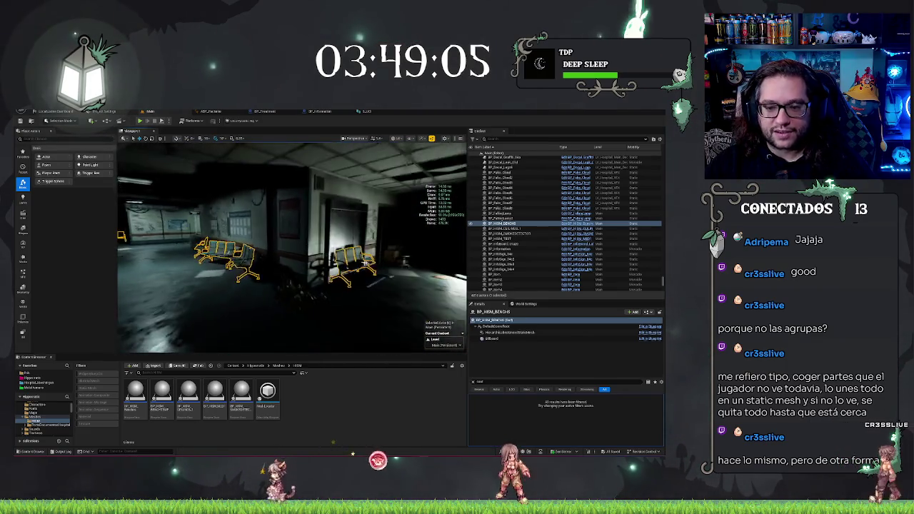
{"action": "key", "text": "w"}
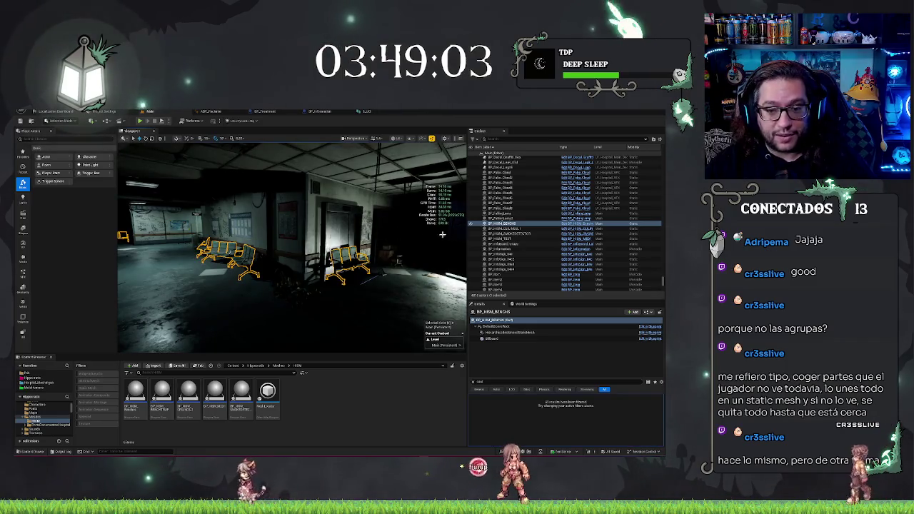
{"action": "mouse_move", "coordinate": [442, 234]}
{"action": "left_mouse_down"}
{"action": "mouse_move", "coordinate": [321, 237]}
{"action": "mouse_move", "coordinate": [349, 222]}
{"action": "mouse_move", "coordinate": [340, 225]}
{"action": "mouse_move", "coordinate": [357, 246]}
{"action": "left_mouse_up"}
{"action": "key", "text": "Escape"}
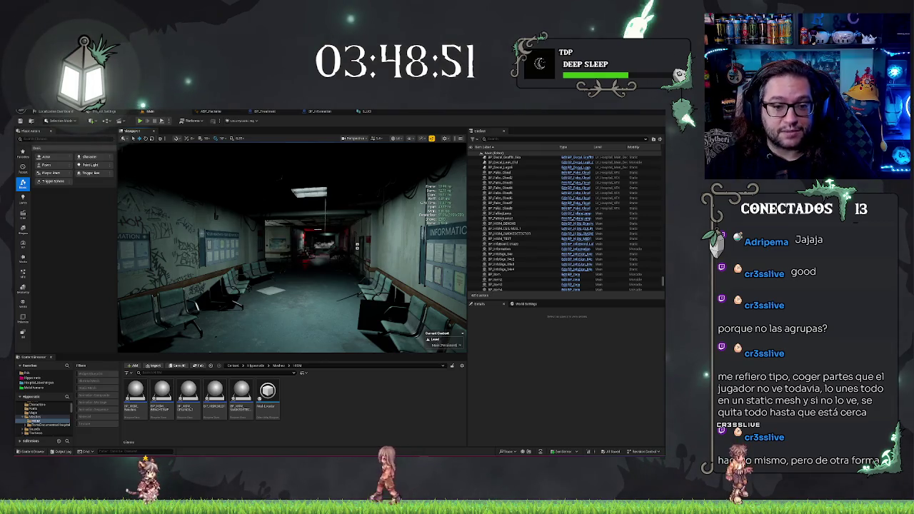
Inspect the ward walls and Pillar_SM_arch, then switch to the patient structure's variable list
{"action": "left_click", "coordinate": [356, 246]}
{"action": "left_click_drag", "start_coordinate": [357, 246], "coordinate": [334, 246]}
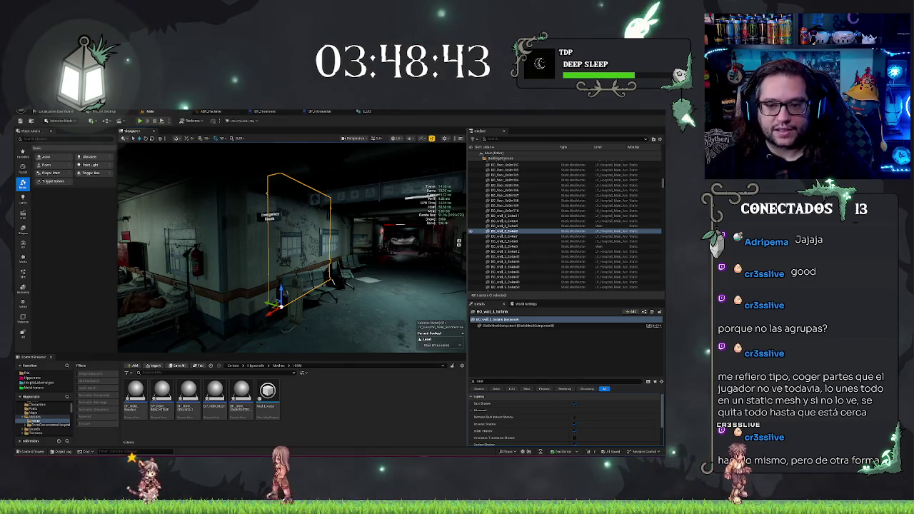
{"action": "mouse_move", "coordinate": [413, 246]}
{"action": "left_mouse_down"}
{"action": "mouse_move", "coordinate": [357, 215]}
{"action": "mouse_move", "coordinate": [293, 261]}
{"action": "left_mouse_up"}
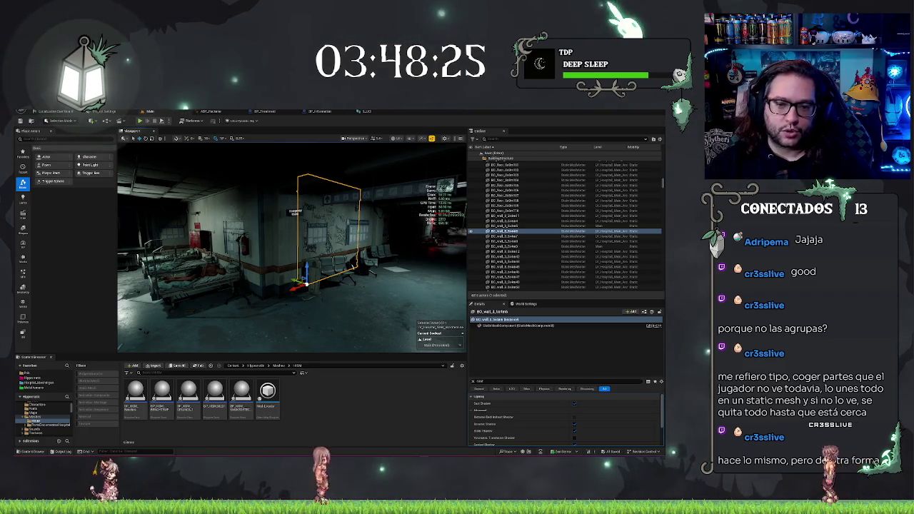
{"action": "mouse_move", "coordinate": [346, 238]}
{"action": "left_mouse_down"}
{"action": "mouse_move", "coordinate": [307, 236]}
{"action": "mouse_move", "coordinate": [300, 211]}
{"action": "mouse_move", "coordinate": [383, 285]}
{"action": "left_mouse_up"}
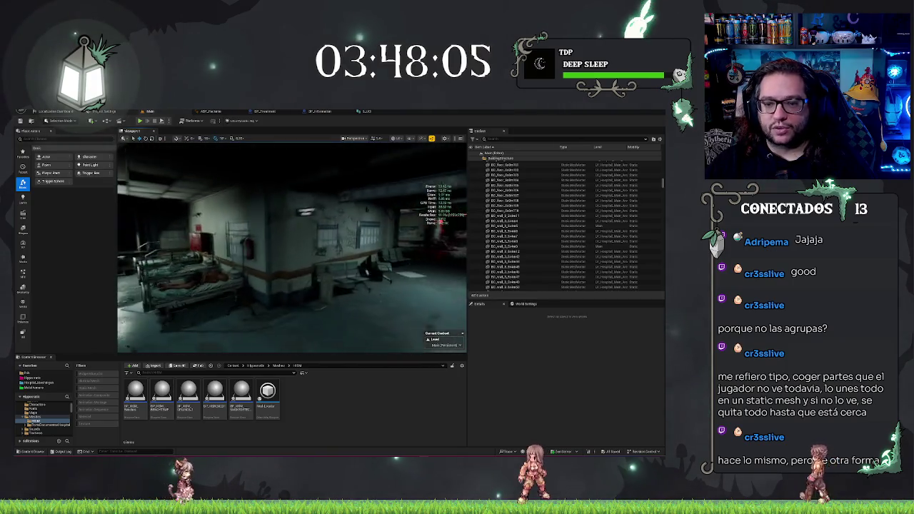
{"action": "left_click", "coordinate": [329, 262]}
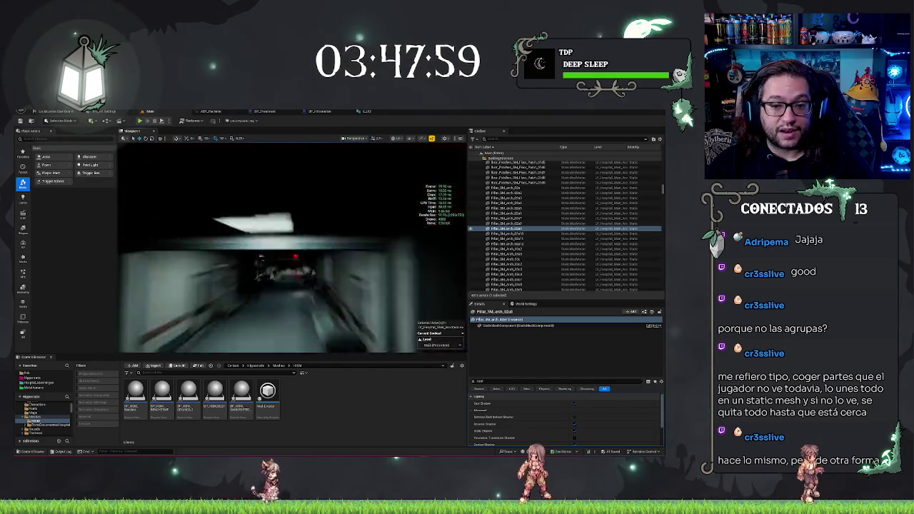
{"action": "left_click", "coordinate": [275, 257]}
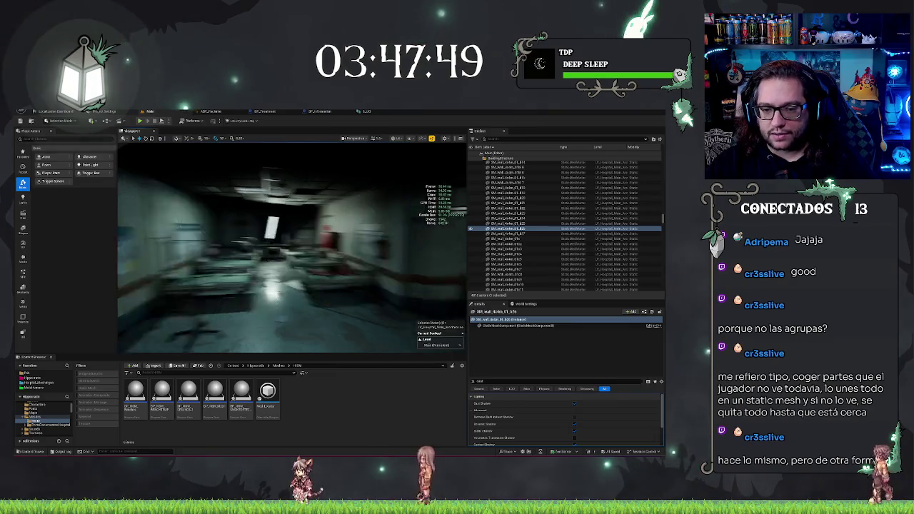
{"action": "left_click", "coordinate": [367, 112]}
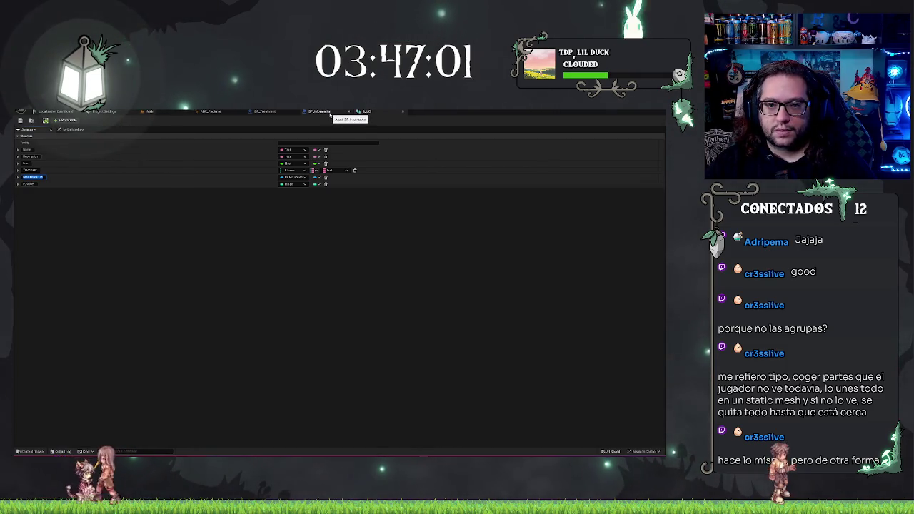
Back in the level editor, create a new Content Browser asset via a 'dget' search and name it W_PauseMenu
{"action": "left_click", "coordinate": [153, 112]}
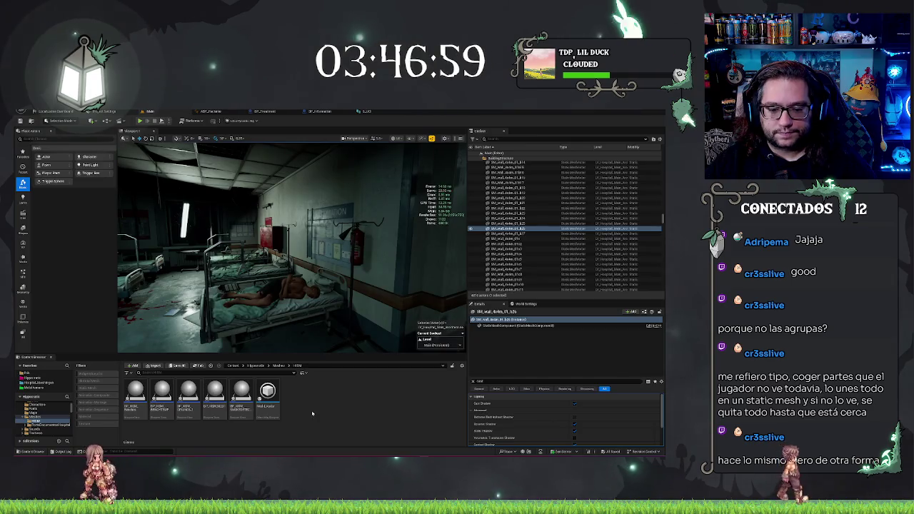
{"action": "left_click", "coordinate": [366, 111]}
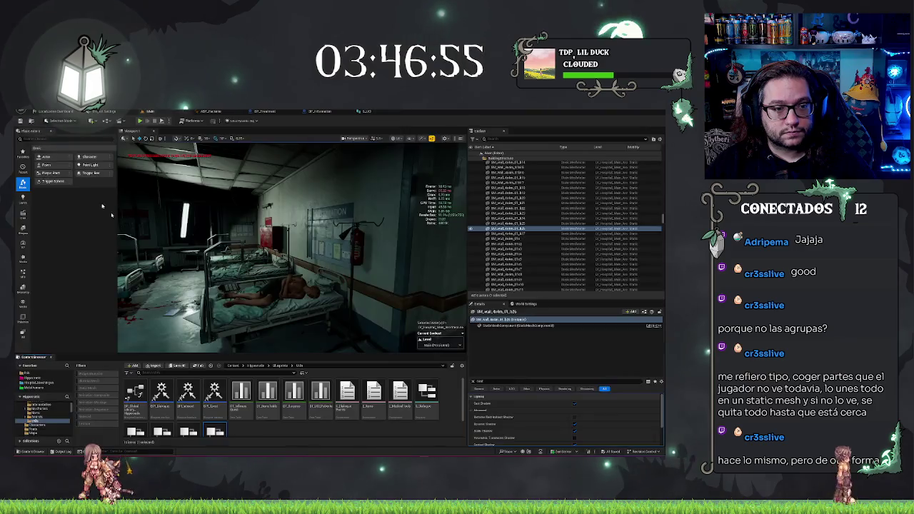
{"action": "left_click", "coordinate": [150, 112]}
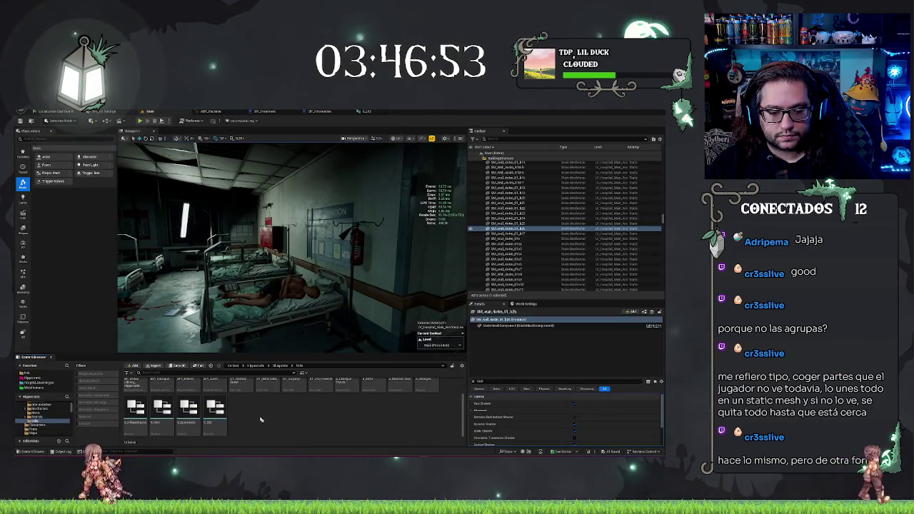
{"action": "right_click", "coordinate": [260, 420]}
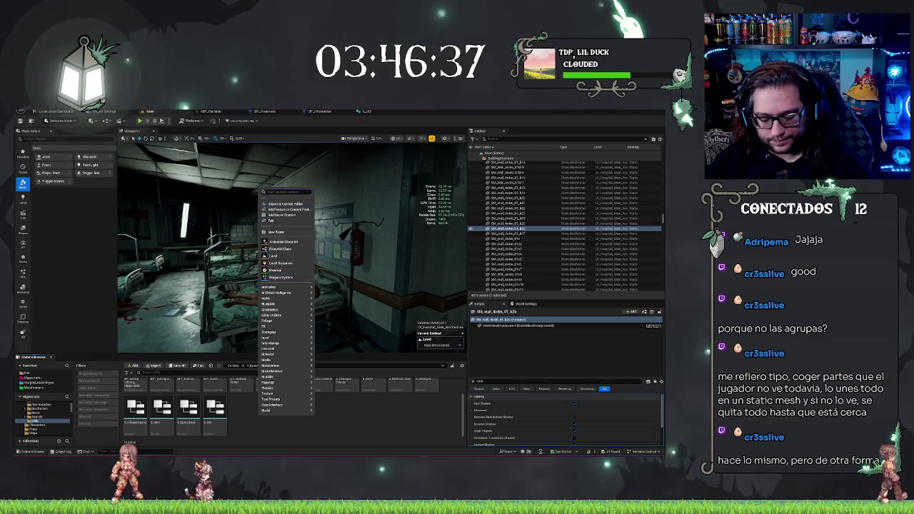
{"action": "type", "text": "widget"}
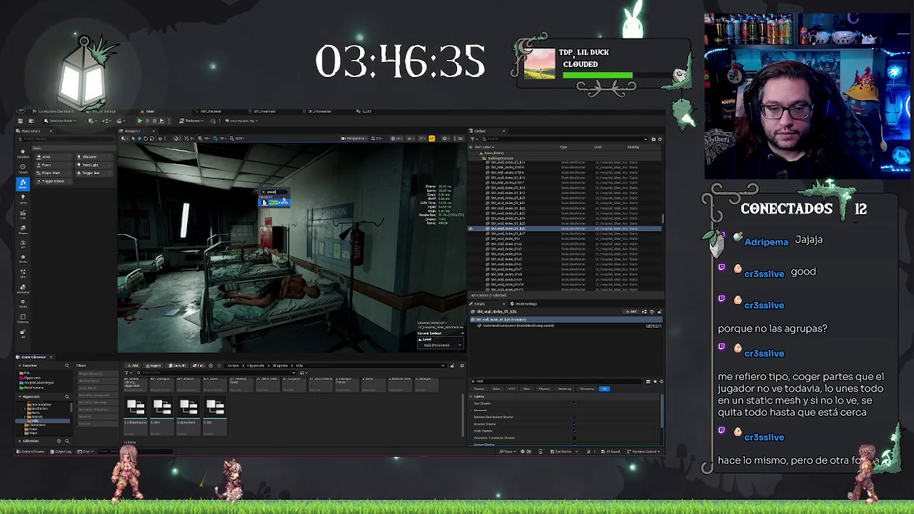
{"action": "key", "text": "Return"}
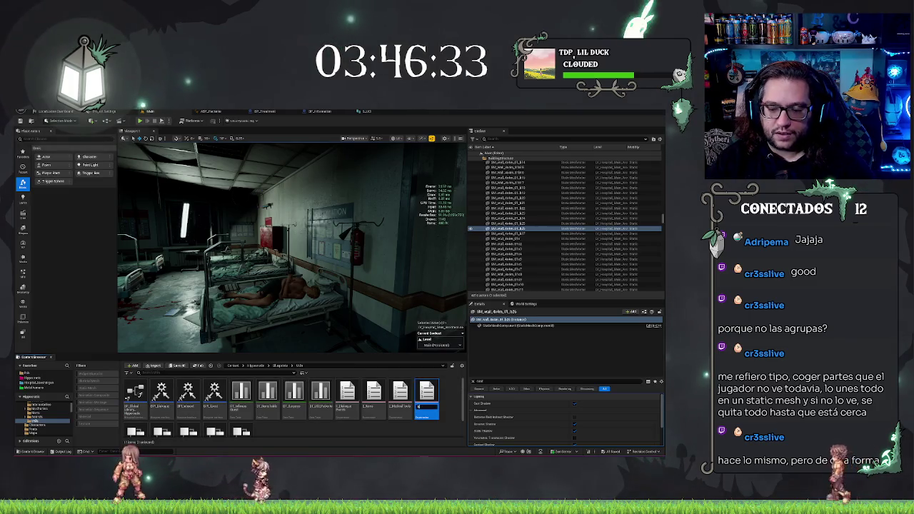
{"action": "type", "text": "W_PauseMenu"}
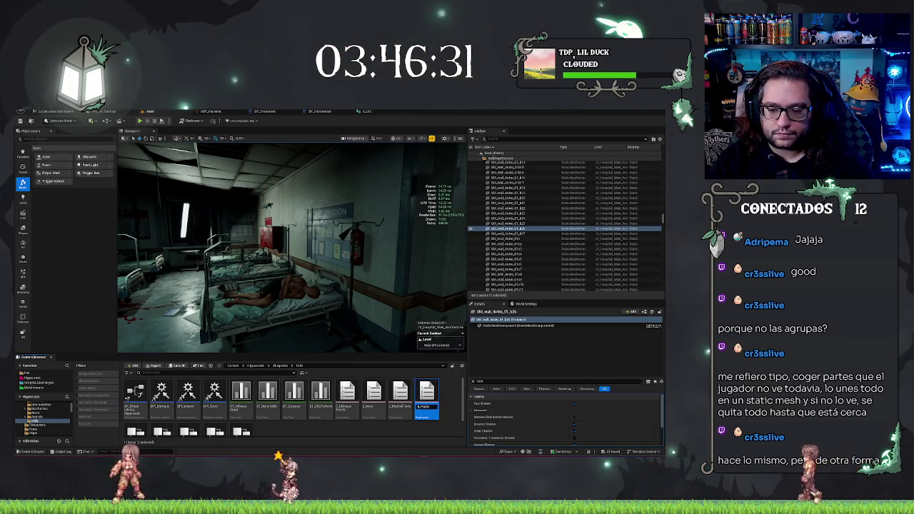
Open the new enumeration, add its first enumerator, rename its display name, and close the editor
{"action": "key", "text": "Return"}
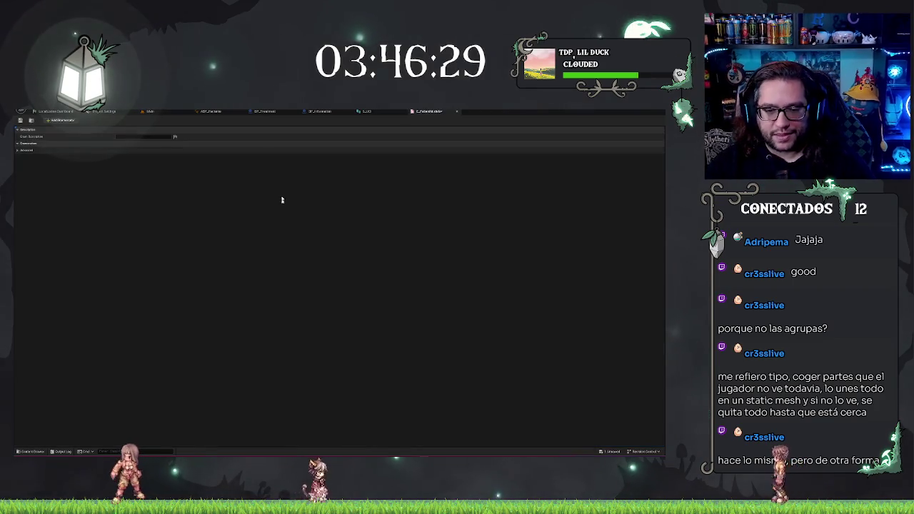
{"action": "left_click", "coordinate": [143, 142]}
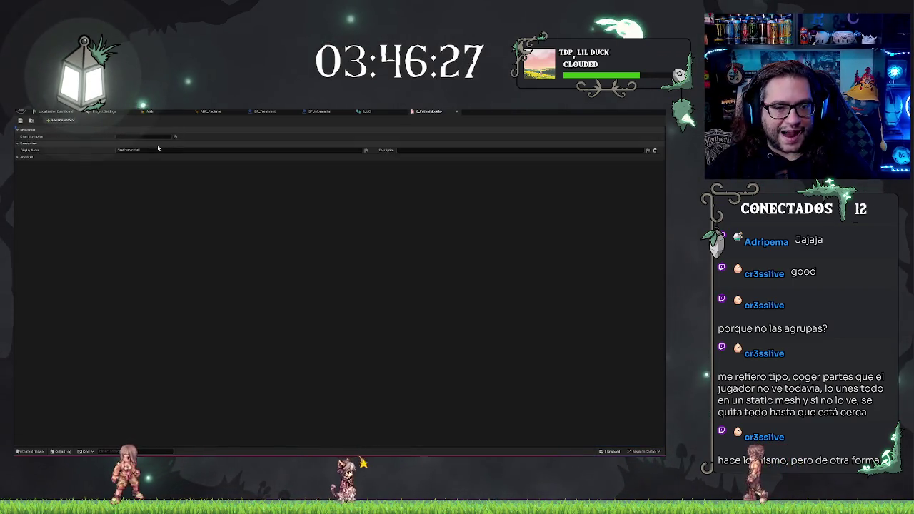
{"action": "left_click", "coordinate": [162, 149]}
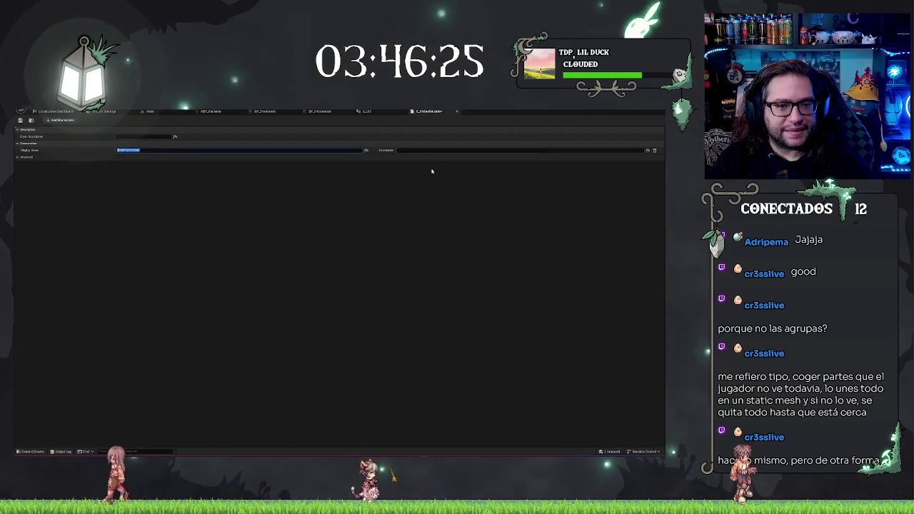
{"action": "key", "text": "Return"}
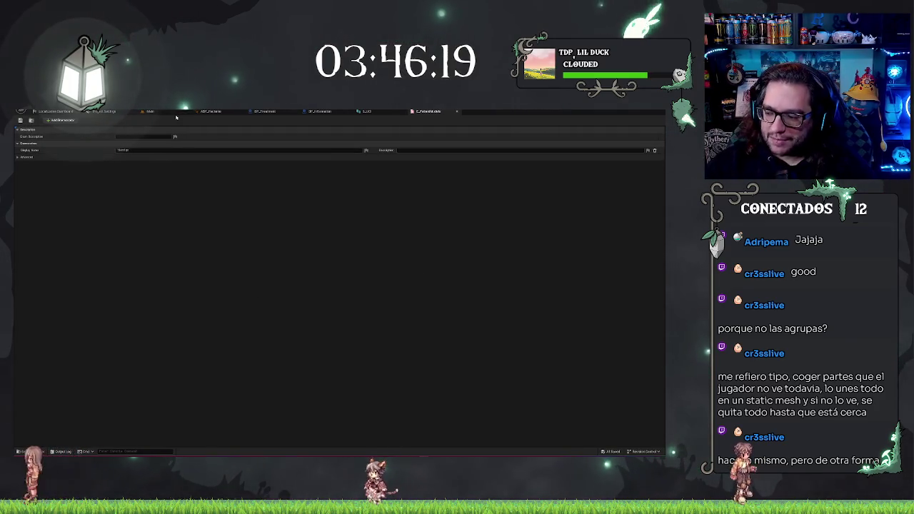
{"action": "middle_click", "coordinate": [434, 113]}
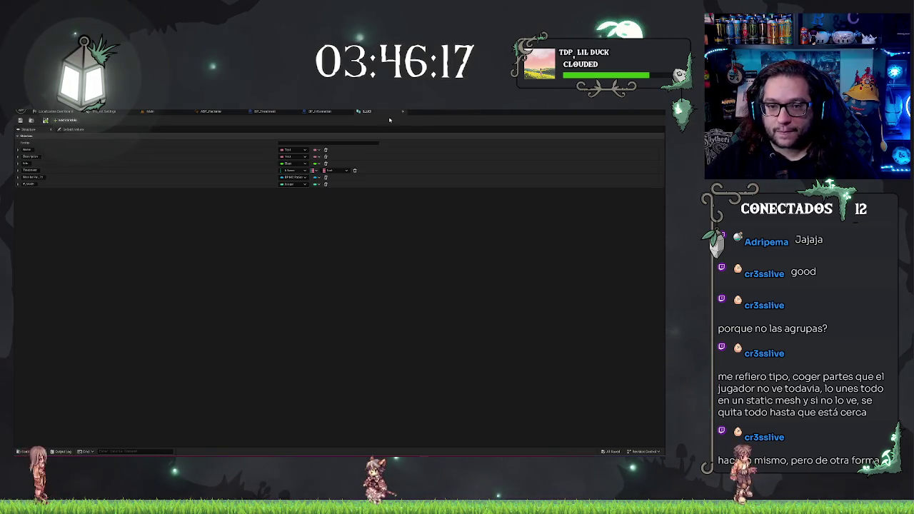
Set the patient structure's last variable type to E Patient Models and close the structure tab
{"action": "left_click", "coordinate": [302, 185]}
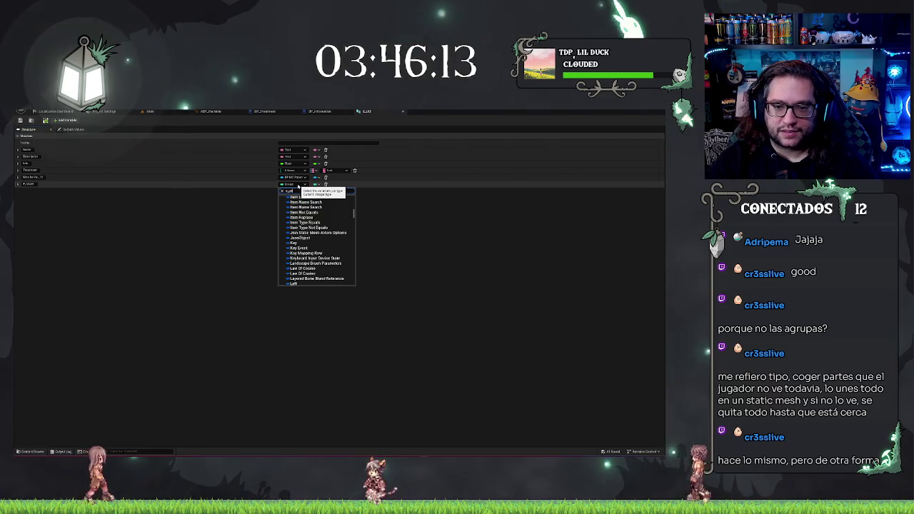
{"action": "type", "text": "Epa"}
{"action": "scroll", "coordinate": [325, 239], "scroll_direction": "up", "scroll_amount": 3}
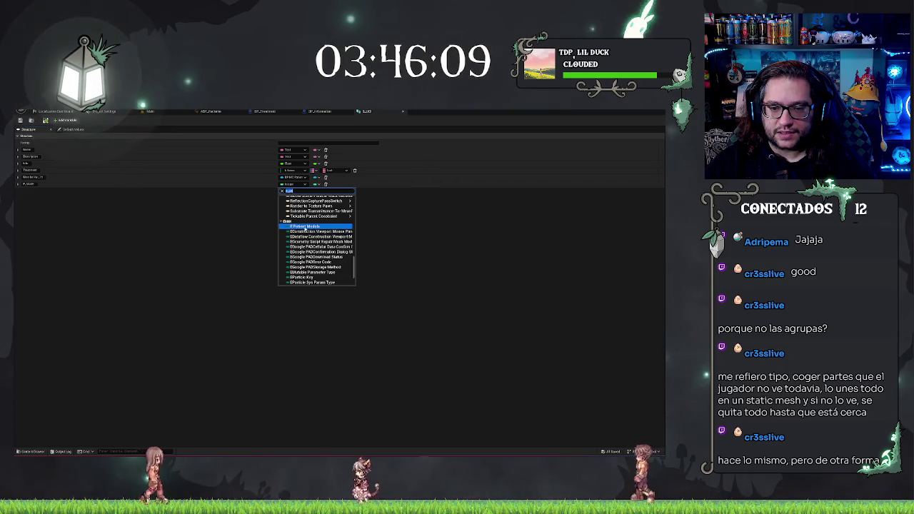
{"action": "left_click", "coordinate": [306, 228]}
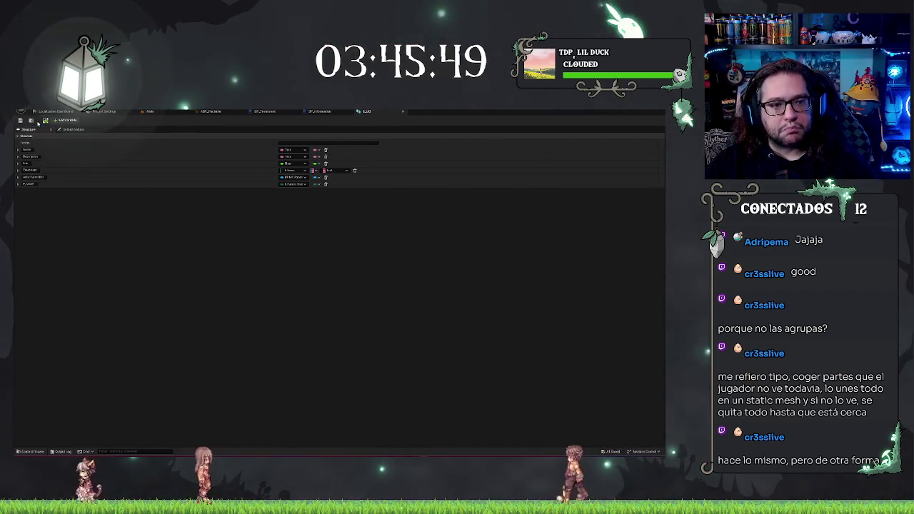
{"action": "left_click", "coordinate": [386, 112]}
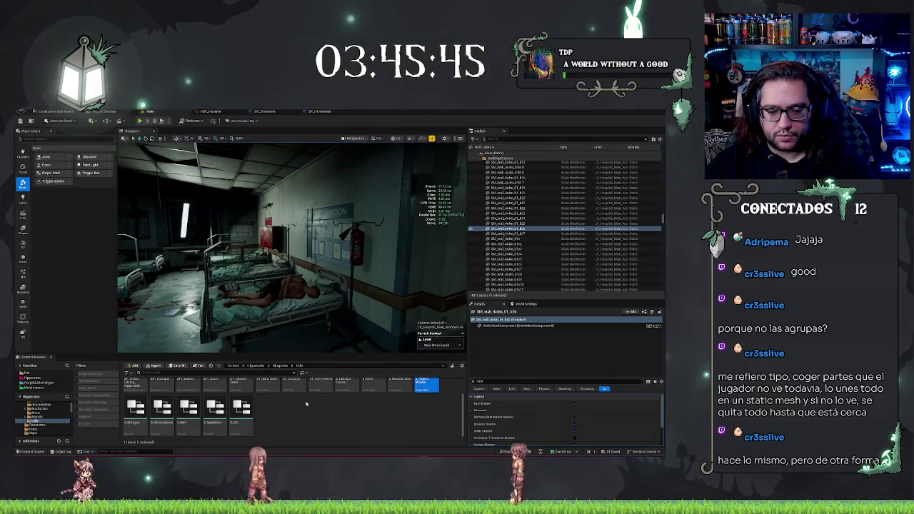
Open the patients data table, add a new row, and focus its Name field before returning to the level
{"action": "double_click", "coordinate": [321, 393]}
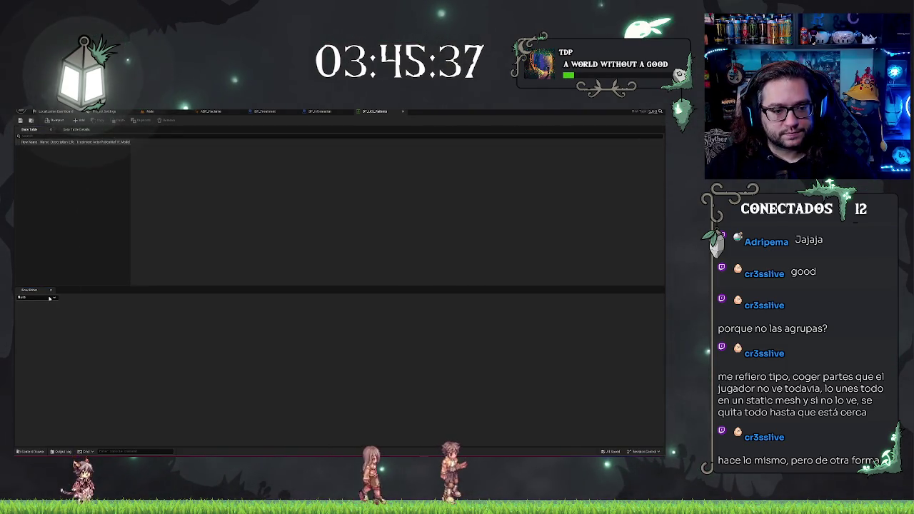
{"action": "left_click", "coordinate": [82, 121]}
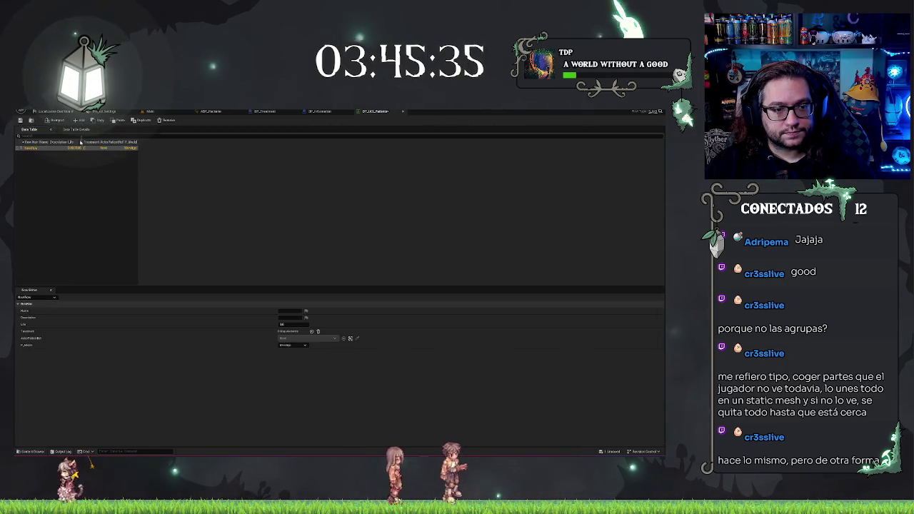
{"action": "left_click", "coordinate": [289, 310]}
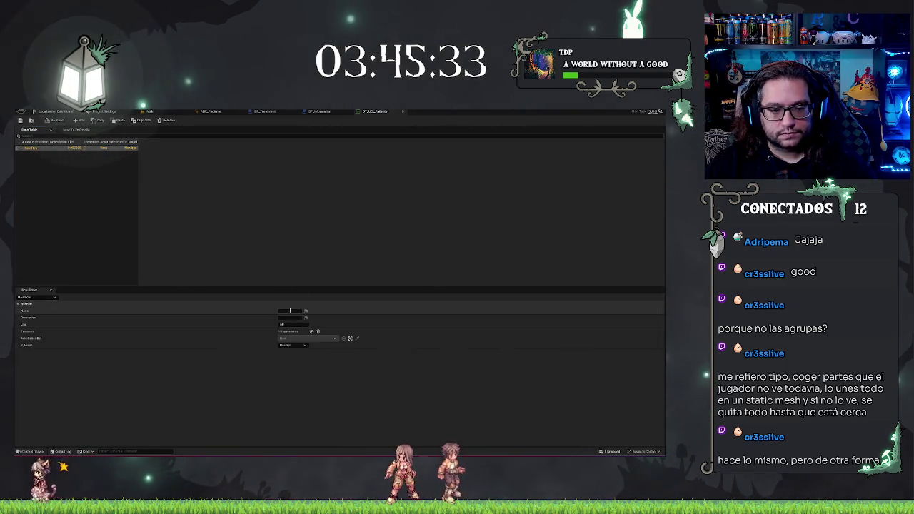
{"action": "left_click", "coordinate": [290, 311]}
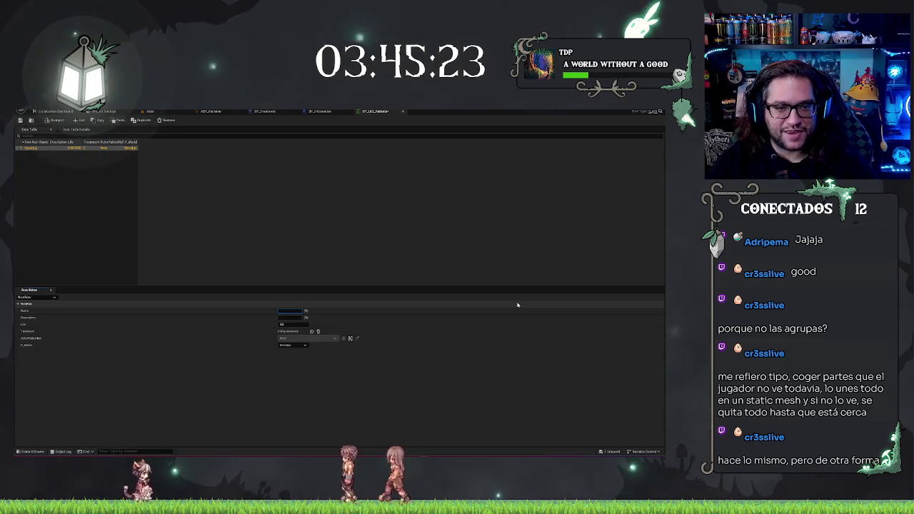
{"action": "left_click", "coordinate": [148, 112]}
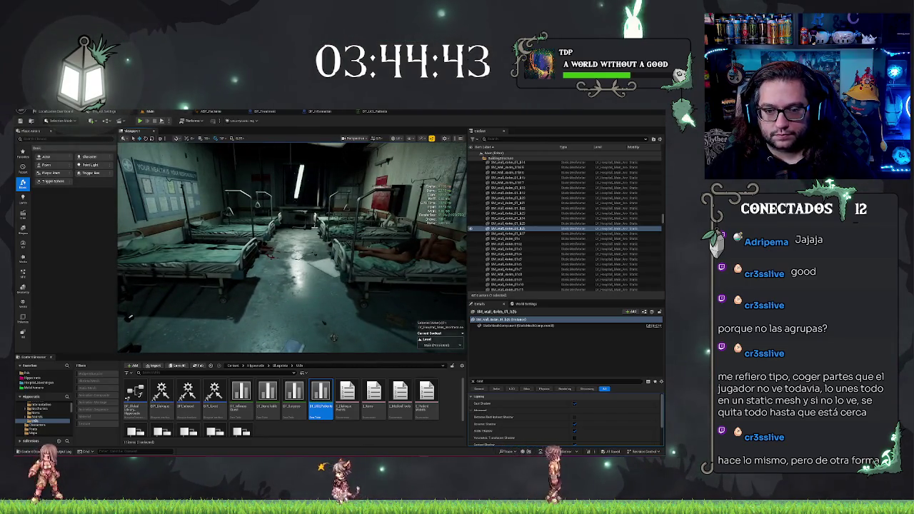
Reopen the patients data table, commit the patient's Name and enter its Description text
{"action": "scroll", "coordinate": [292, 247], "scroll_direction": "down", "scroll_amount": 5}
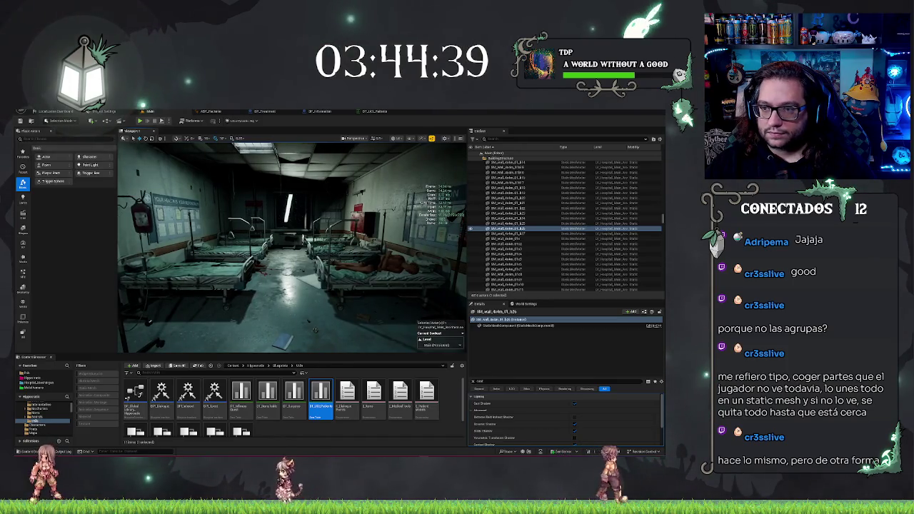
{"action": "left_click", "coordinate": [375, 112]}
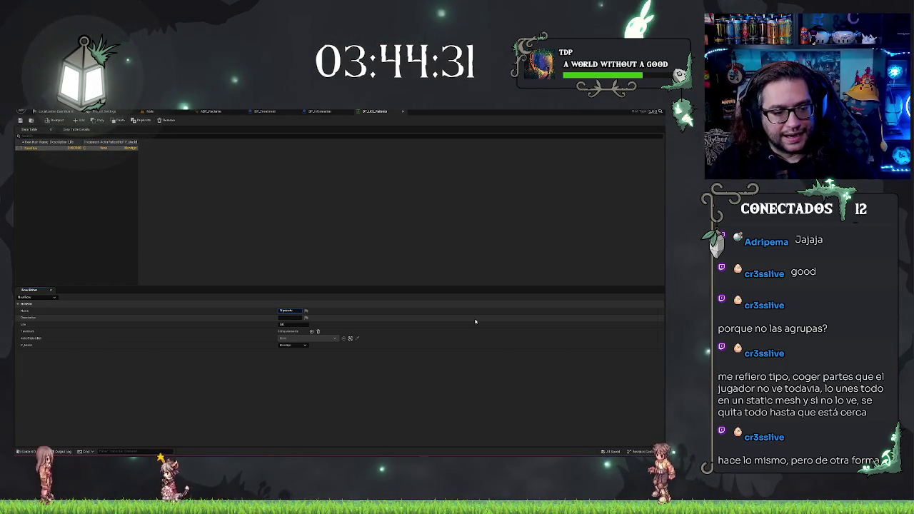
{"action": "key", "text": "Return"}
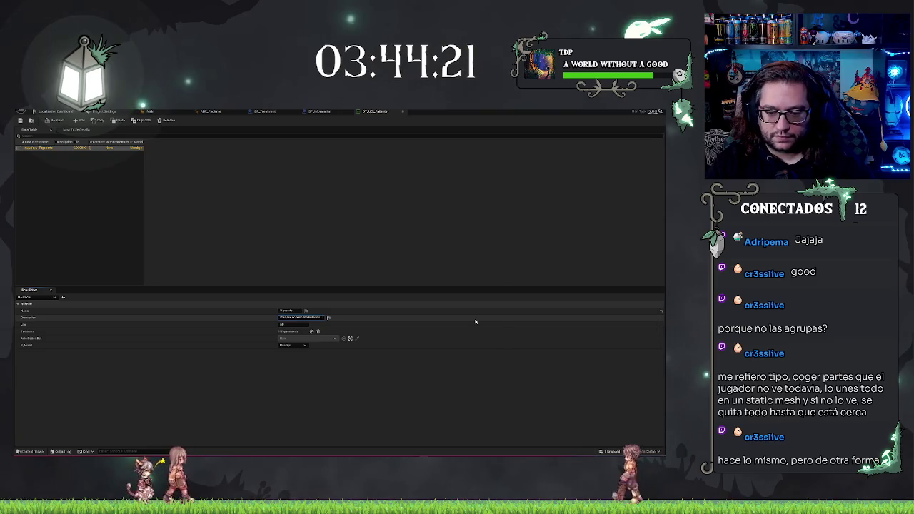
{"action": "type", "text": "g"}
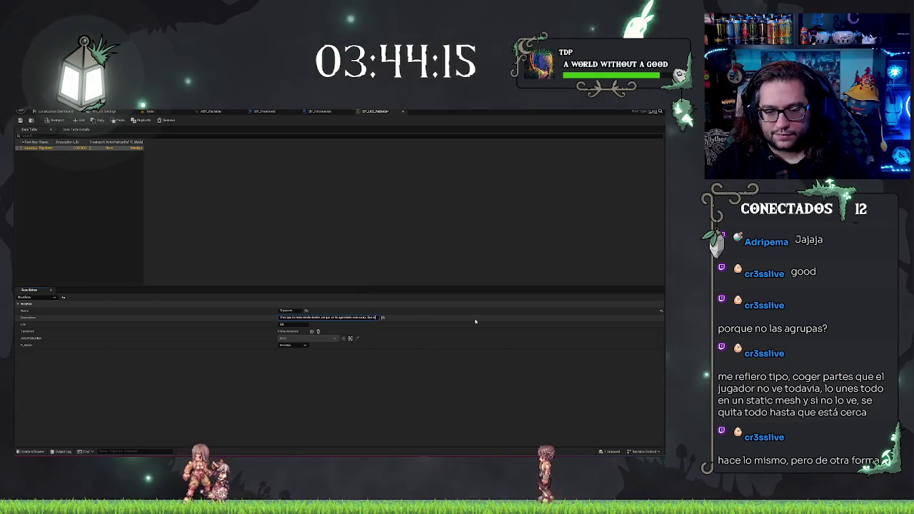
{"action": "type", "text": "seen m"}
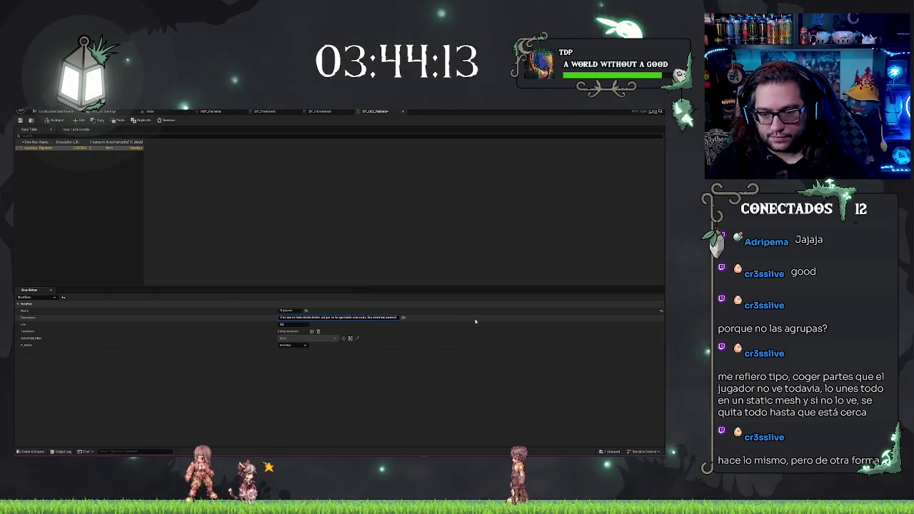
{"action": "type", "text": "odo"}
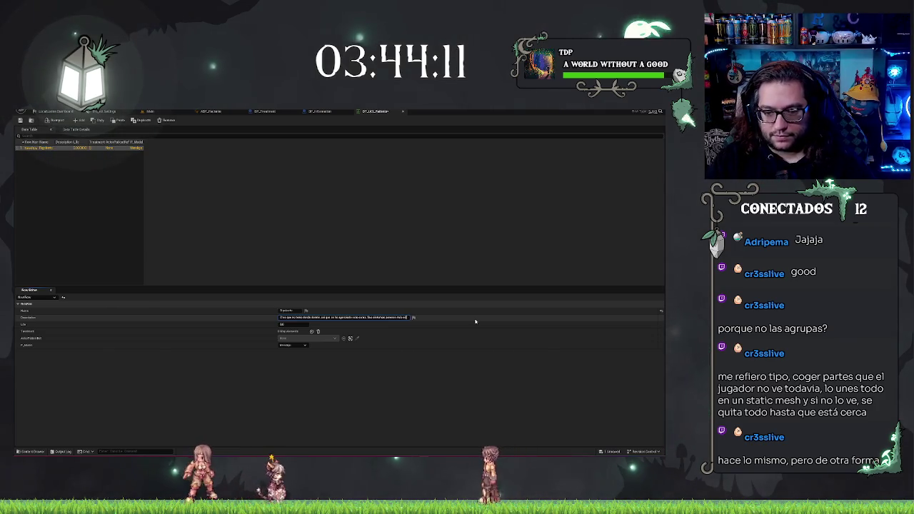
{"action": "type", "text": " que ll"}
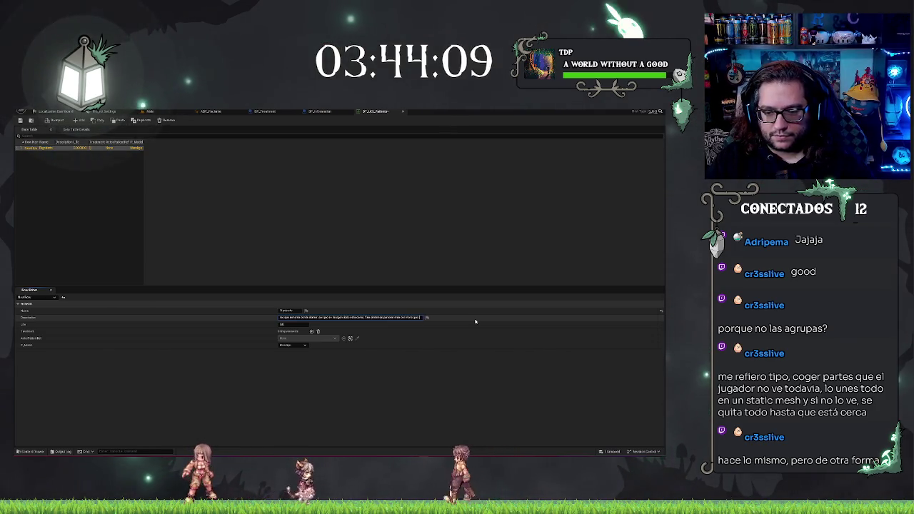
{"action": "type", "text": "e al"}
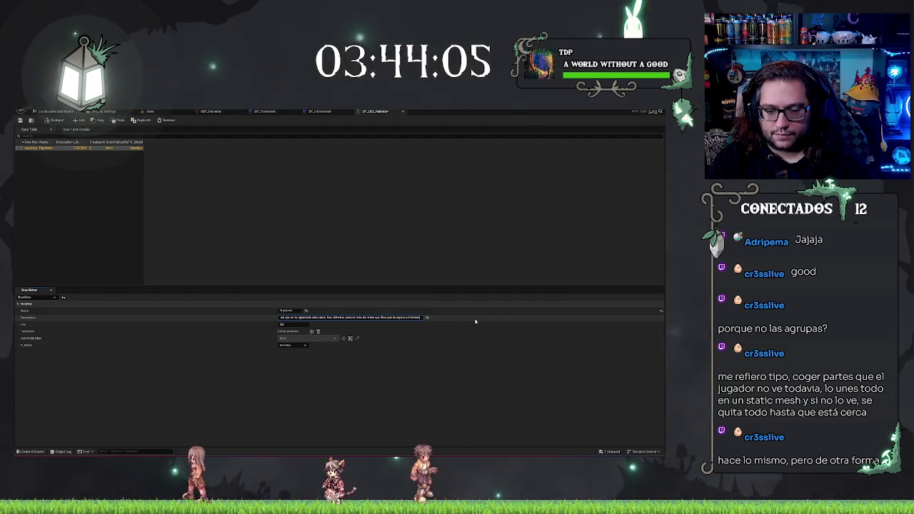
{"action": "key", "text": "Return"}
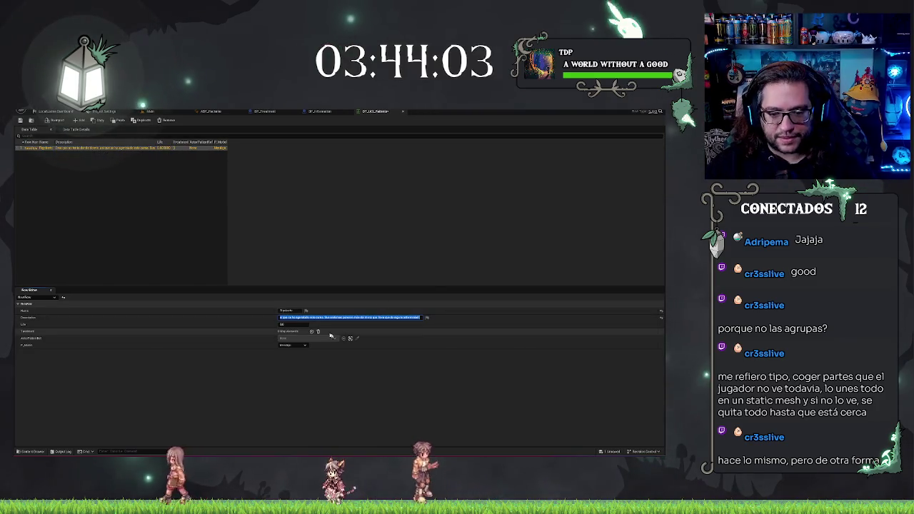
Set the patient's Life to 120 and add an entry to the Treatment list
{"action": "left_click", "coordinate": [297, 324]}
{"action": "type", "text": "120"}
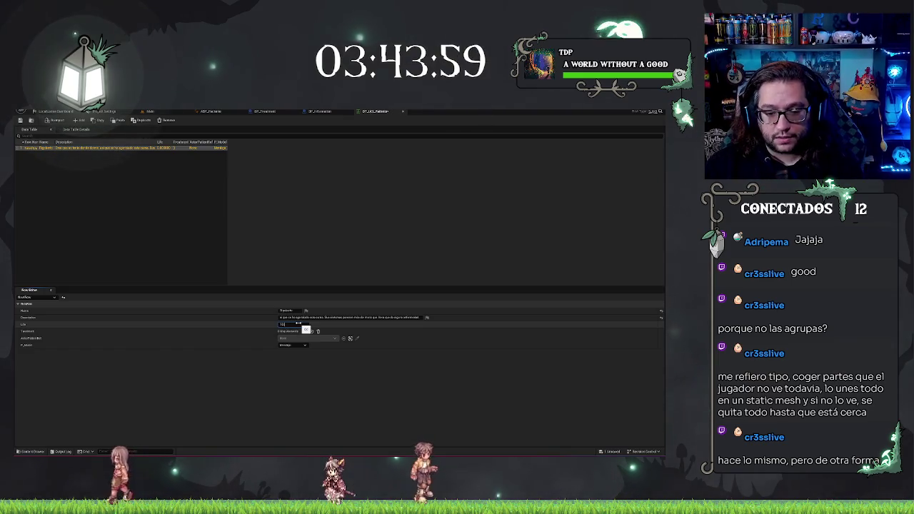
{"action": "key", "text": "Return"}
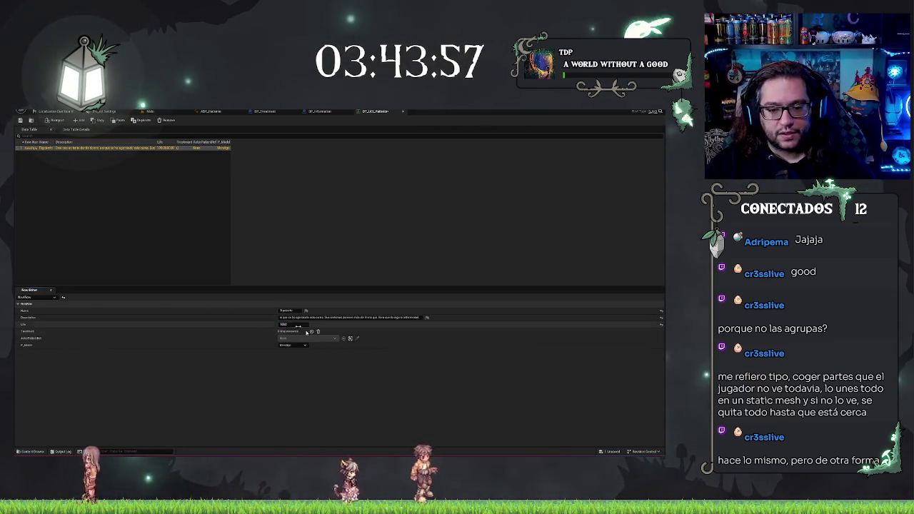
{"action": "left_click", "coordinate": [20, 331]}
{"action": "left_click", "coordinate": [50, 338]}
{"action": "left_click", "coordinate": [57, 345]}
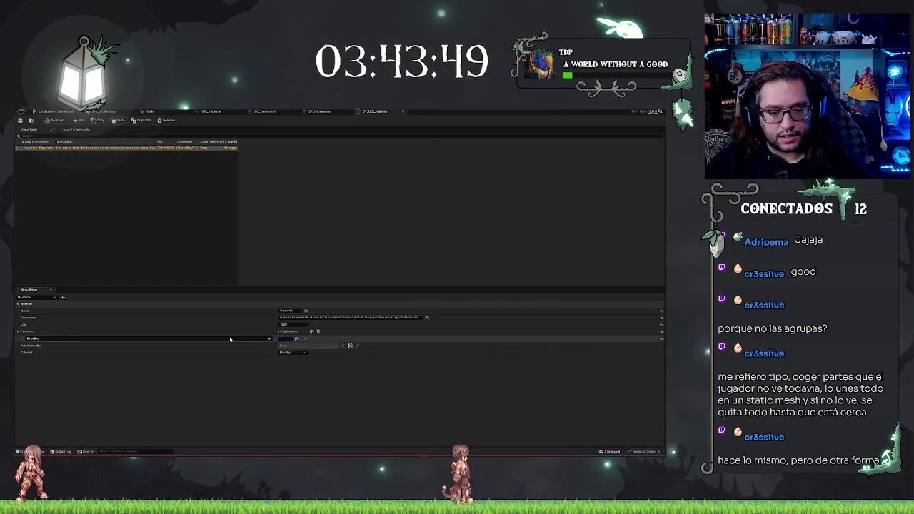
{"action": "left_click", "coordinate": [86, 339]}
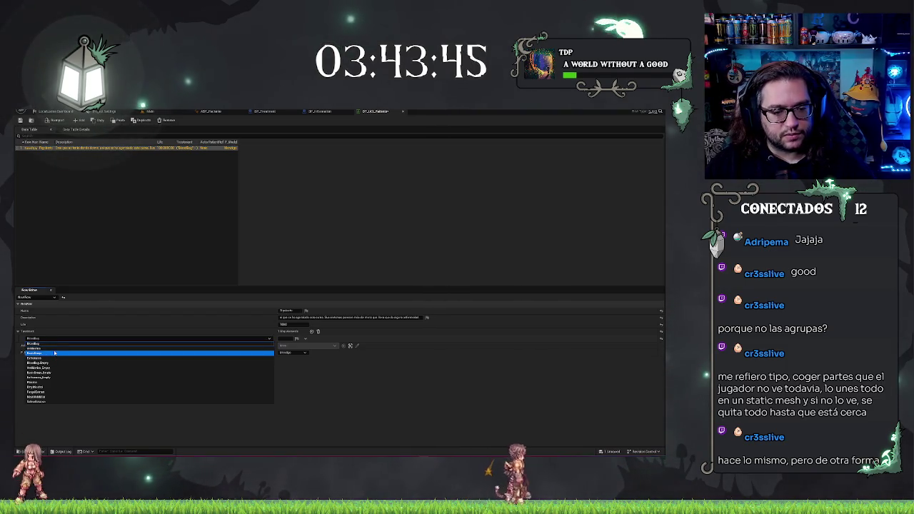
{"action": "key", "text": "Up"}
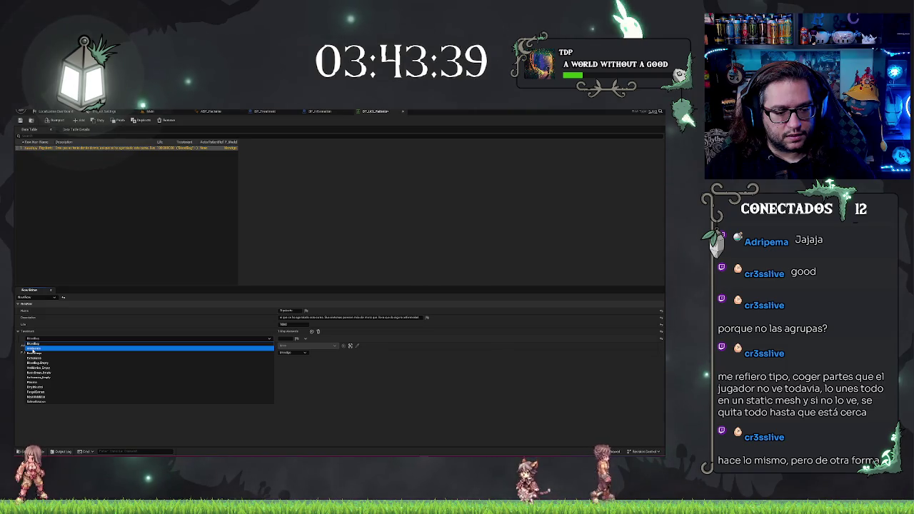
{"action": "left_click", "coordinate": [33, 349]}
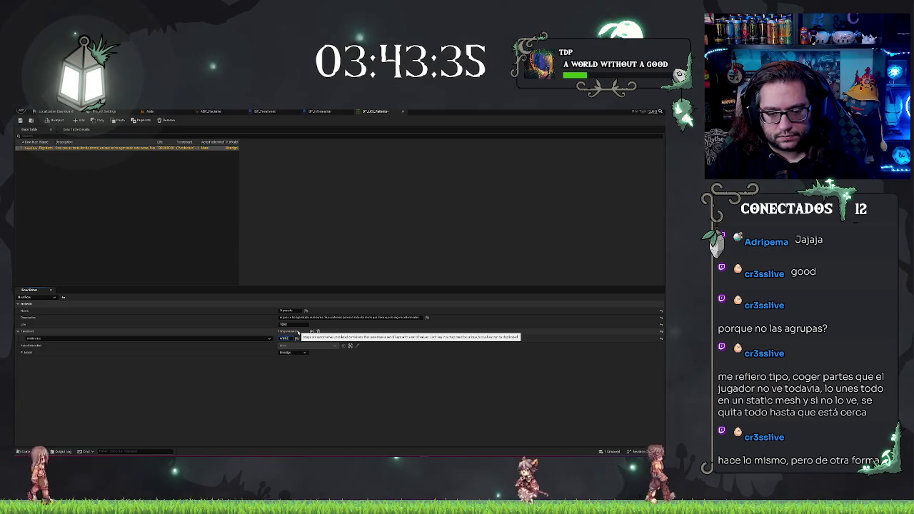
{"action": "left_click", "coordinate": [297, 334]}
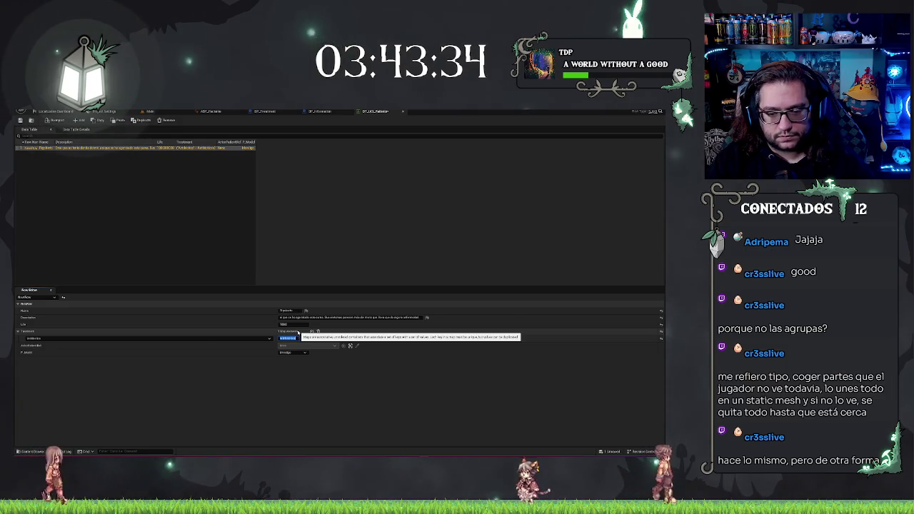
{"action": "left_click", "coordinate": [319, 384]}
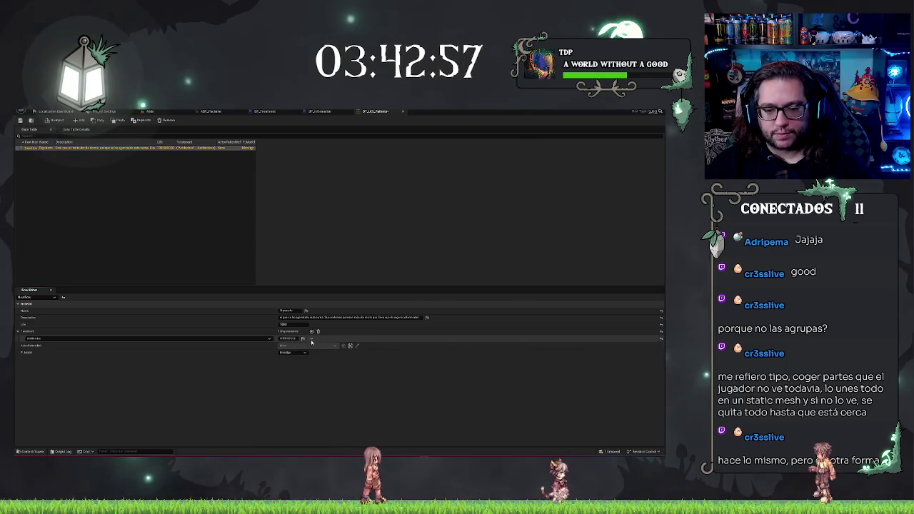
{"action": "left_click", "coordinate": [313, 339]}
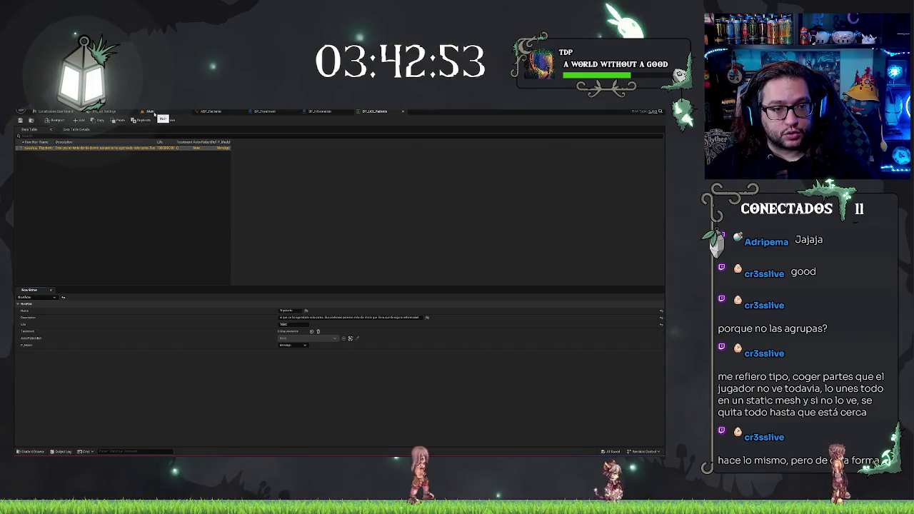
Save the patient row structure, then try choosing a treatment in the table row
{"action": "left_click", "coordinate": [653, 112]}
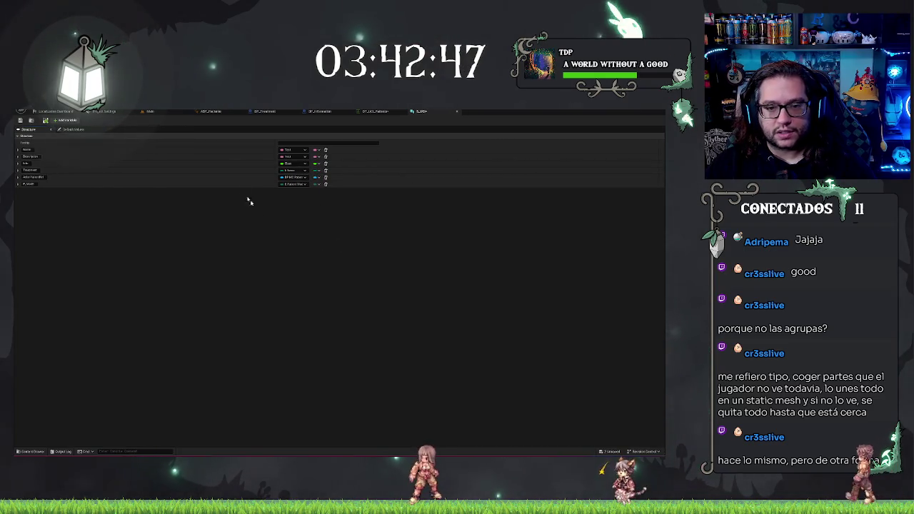
{"action": "key", "text": "ctrl+s"}
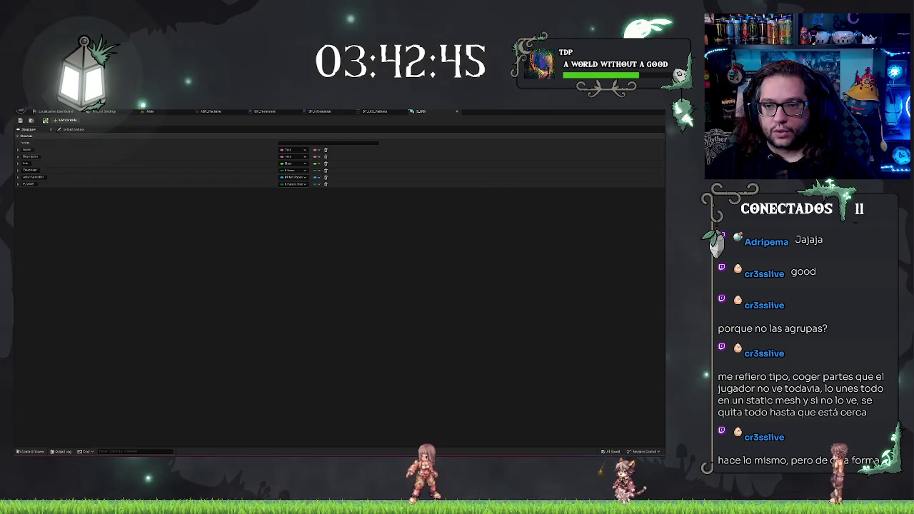
{"action": "middle_click", "coordinate": [422, 112]}
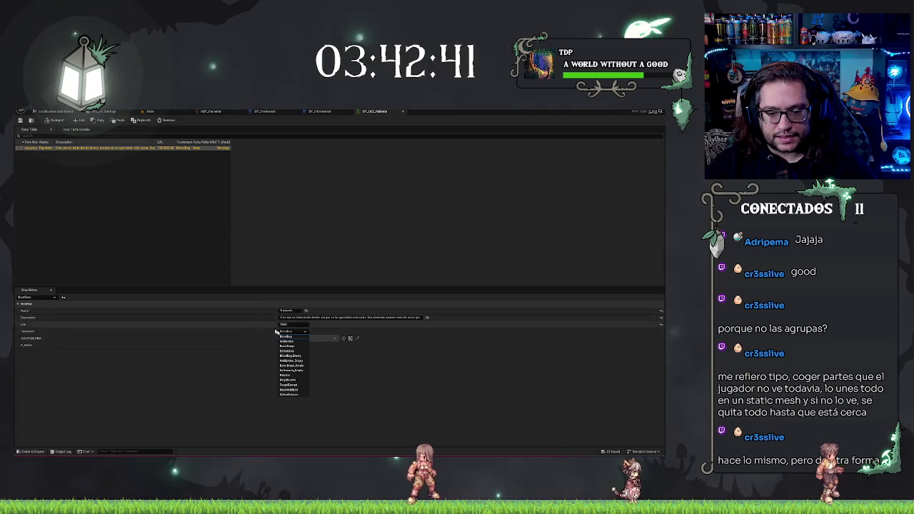
{"action": "left_click", "coordinate": [288, 341]}
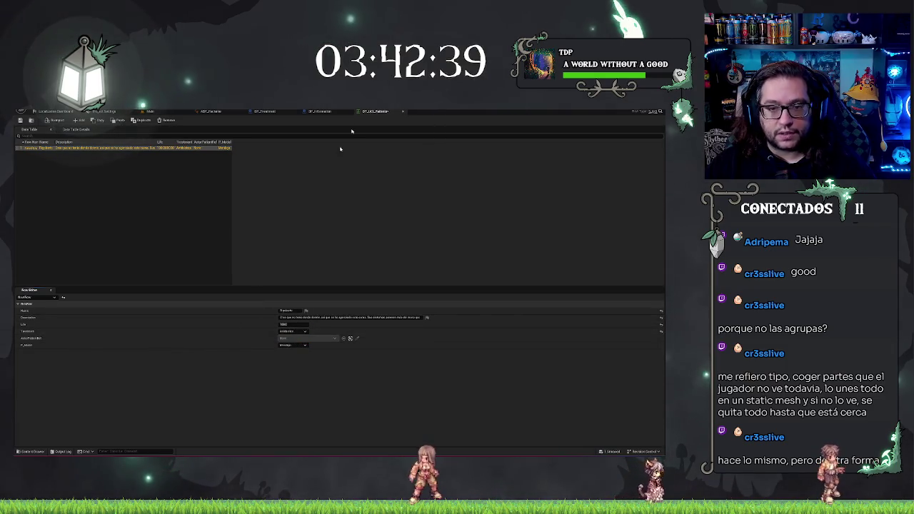
{"action": "left_click", "coordinate": [319, 112]}
{"action": "left_click", "coordinate": [364, 112]}
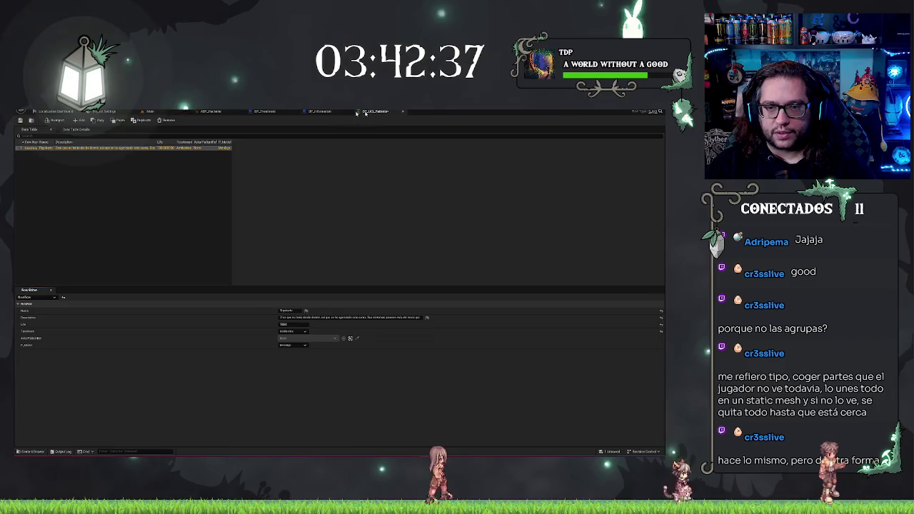
Make the structure's Treatment field an Array, change its variable type, and save the structure
{"action": "left_click", "coordinate": [652, 112]}
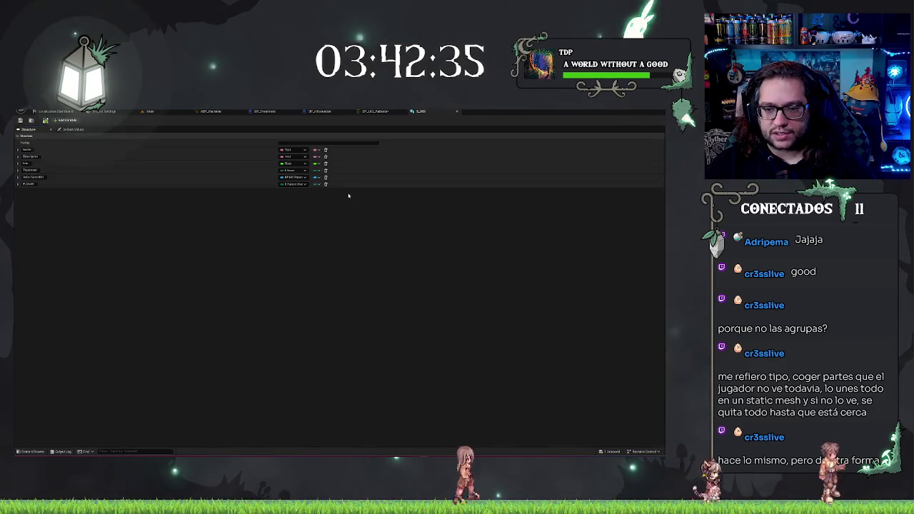
{"action": "left_click", "coordinate": [304, 163]}
{"action": "left_click", "coordinate": [306, 188]}
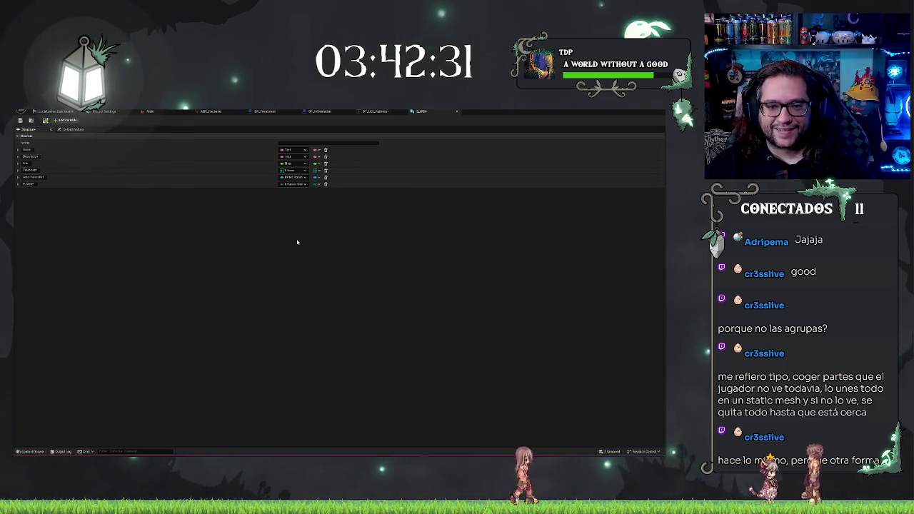
{"action": "left_click", "coordinate": [311, 171]}
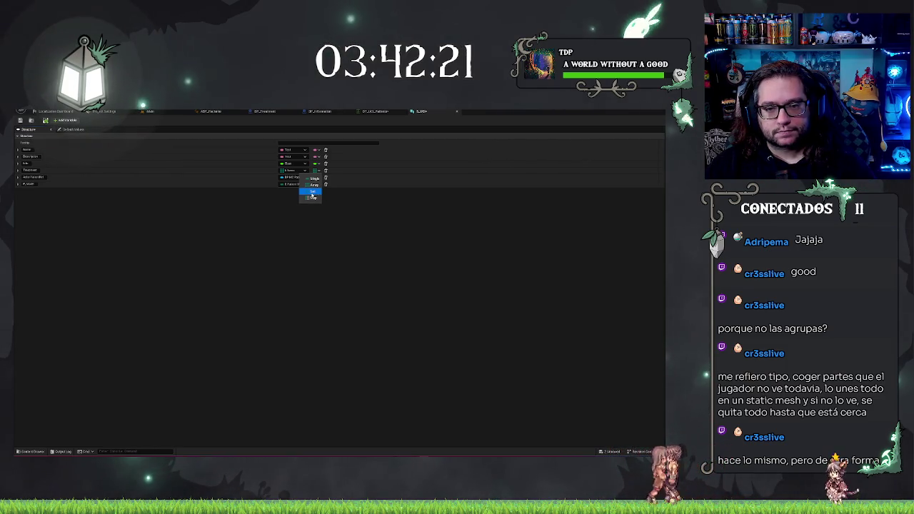
{"action": "left_click", "coordinate": [312, 194]}
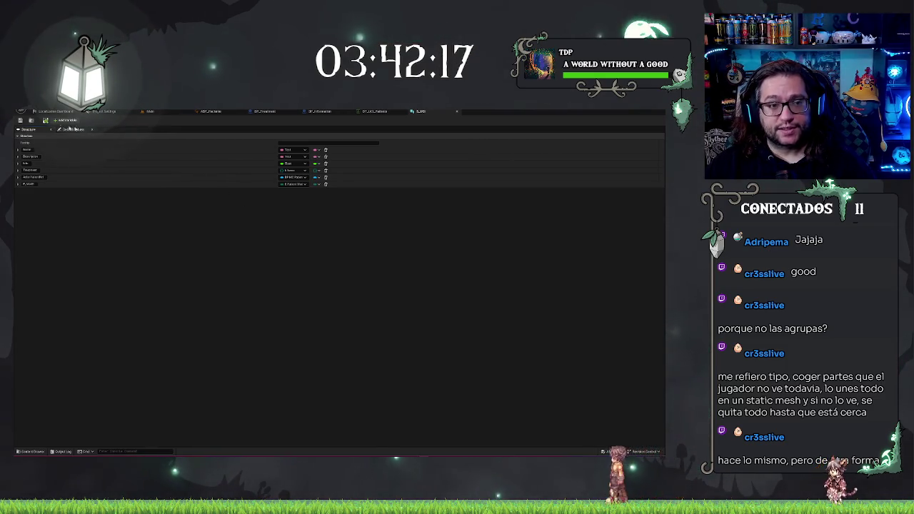
{"action": "left_click", "coordinate": [27, 121]}
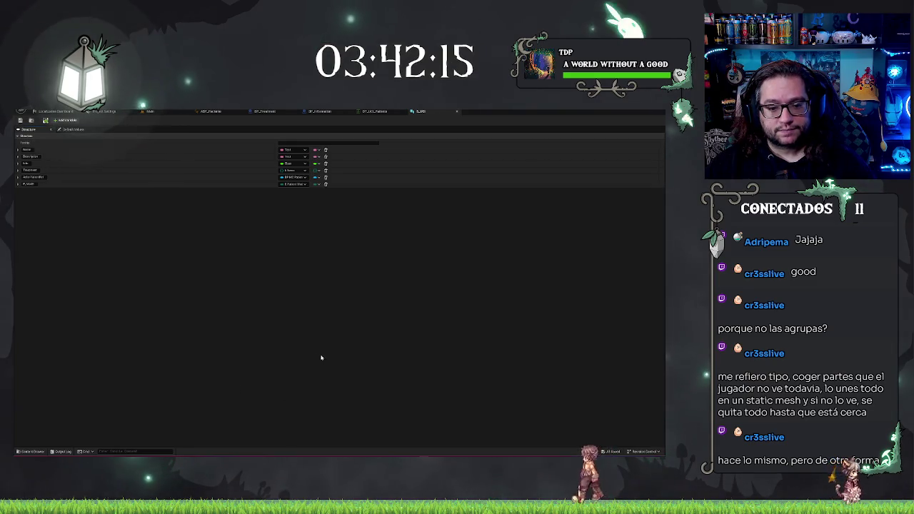
{"action": "left_click", "coordinate": [294, 171]}
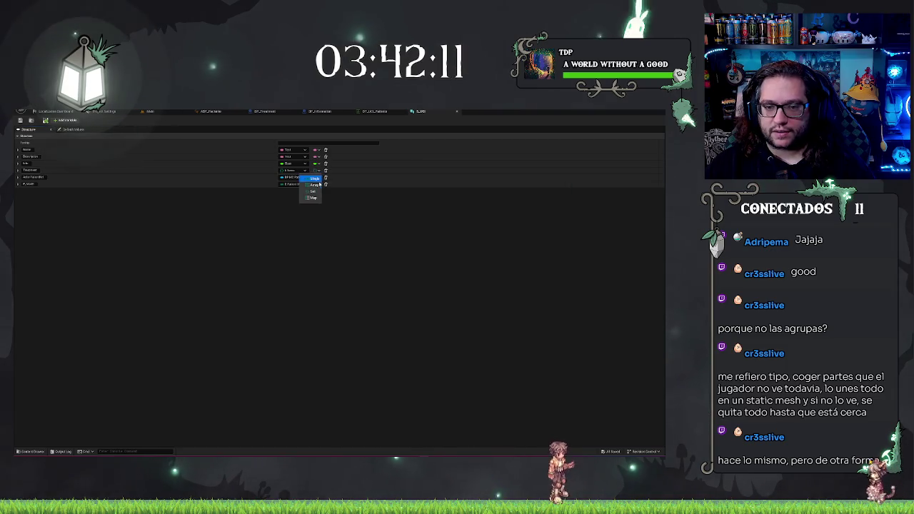
{"action": "left_click", "coordinate": [299, 185]}
{"action": "key", "text": "ctrl+s"}
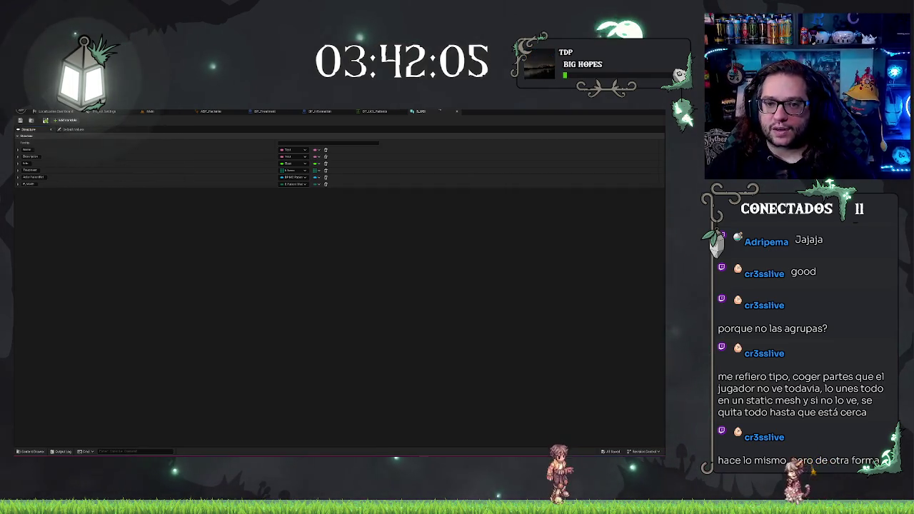
{"action": "left_click", "coordinate": [457, 111]}
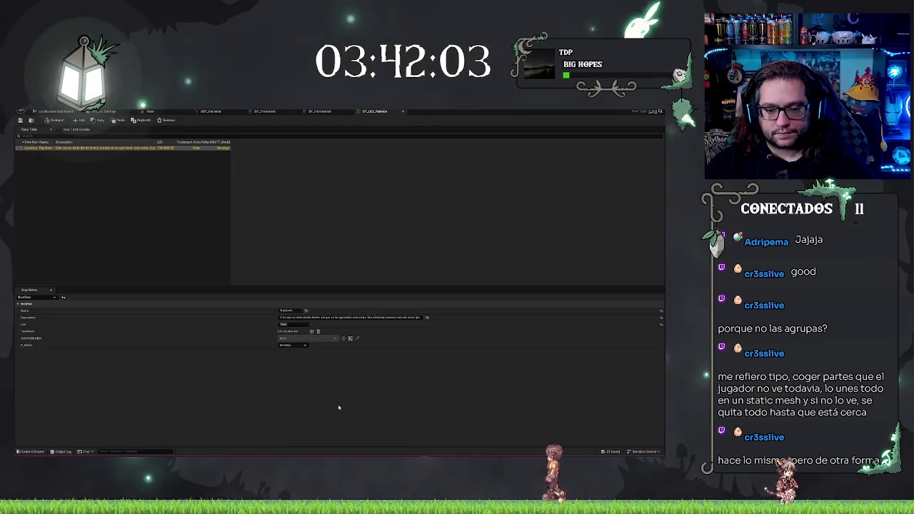
Add one Treatment element to the patient row and delete the structure's Actor Placement field
{"action": "left_click", "coordinate": [311, 332]}
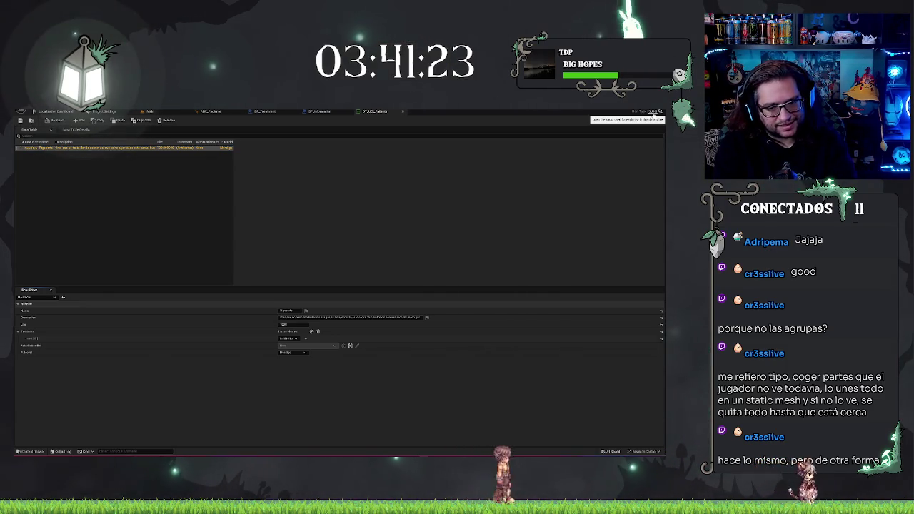
{"action": "left_click", "coordinate": [655, 112]}
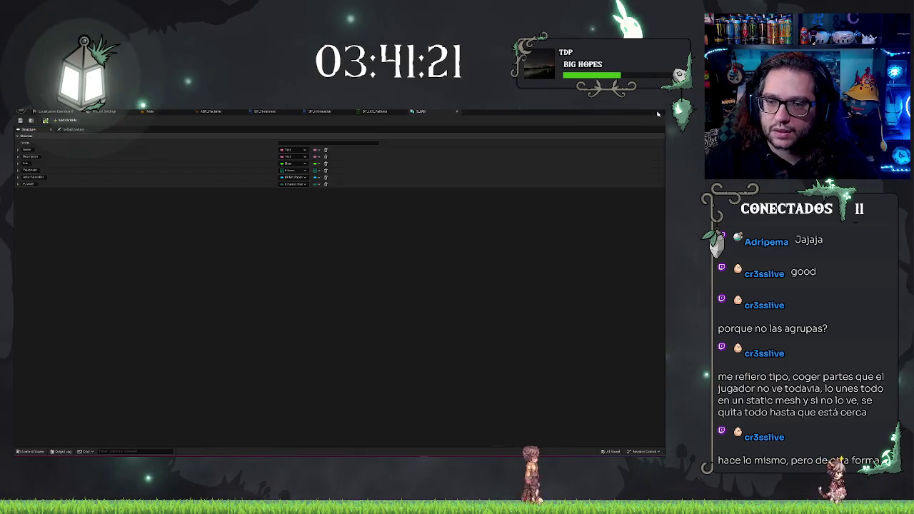
{"action": "left_click", "coordinate": [325, 176]}
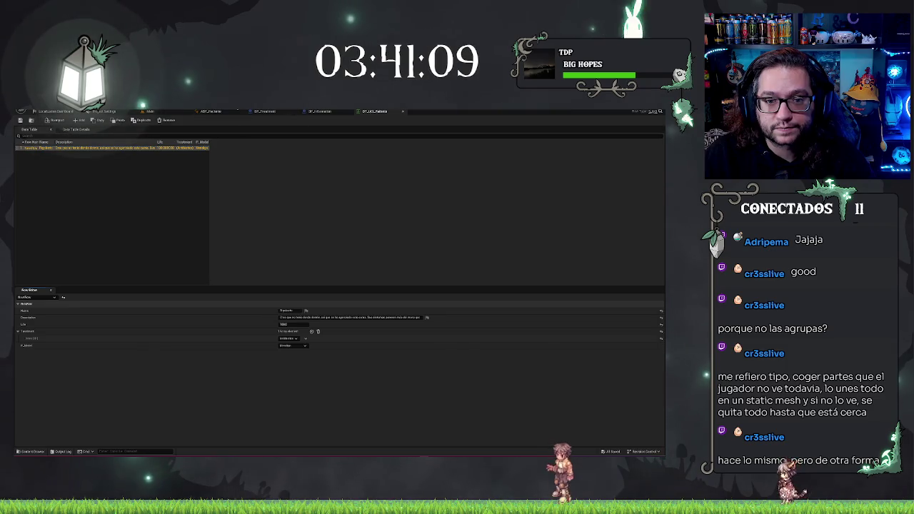
{"action": "left_click", "coordinate": [264, 111]}
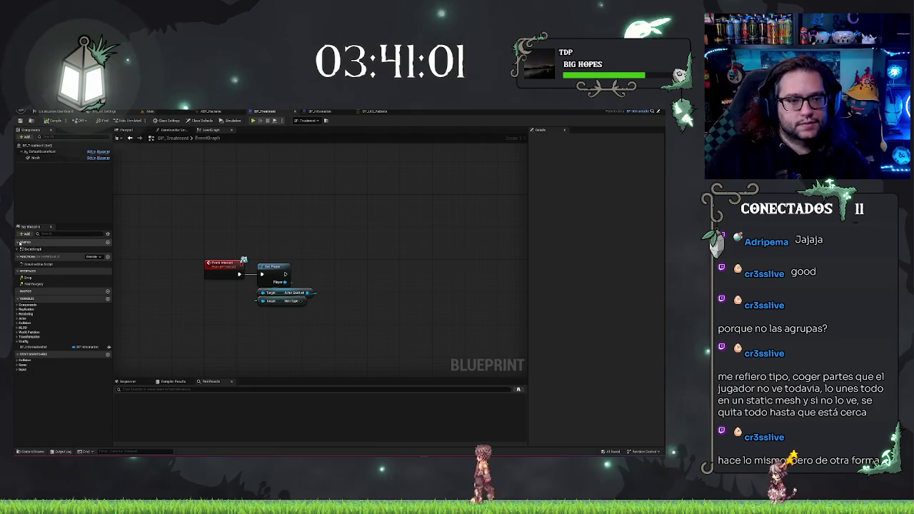
Select the SpawnPatient event in BP_Information's graph and add a new input to it
{"action": "left_click", "coordinate": [35, 157]}
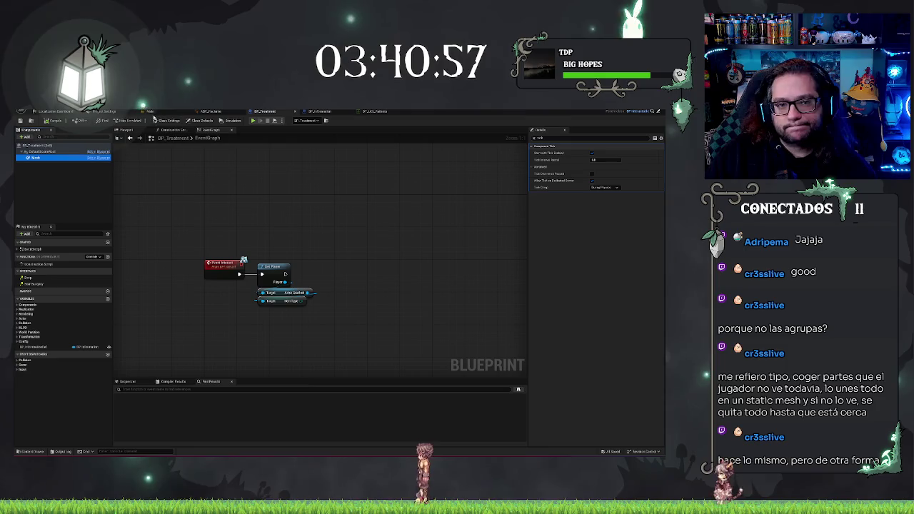
{"action": "left_click", "coordinate": [126, 129]}
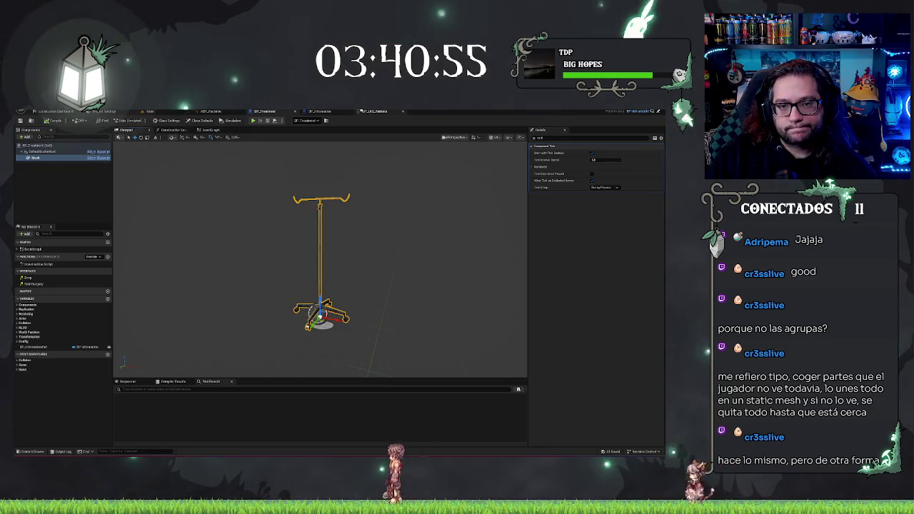
{"action": "left_click", "coordinate": [319, 112]}
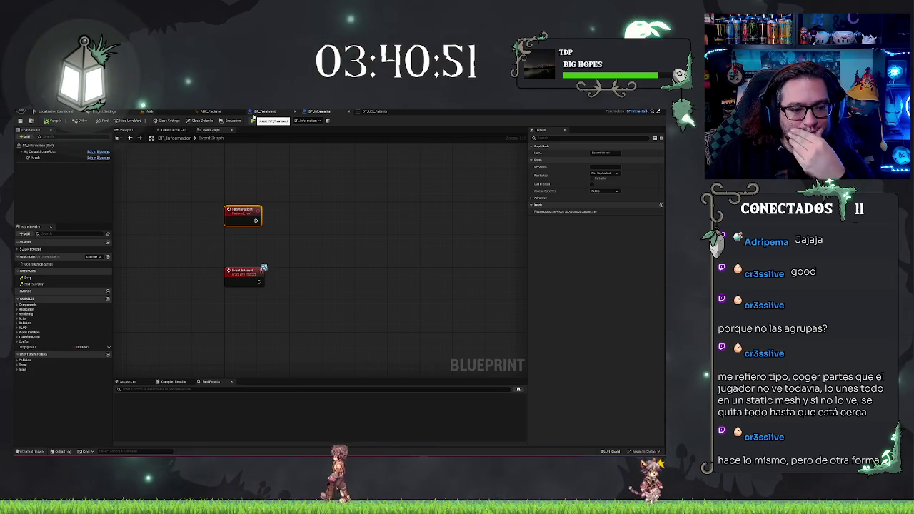
{"action": "left_click", "coordinate": [261, 112]}
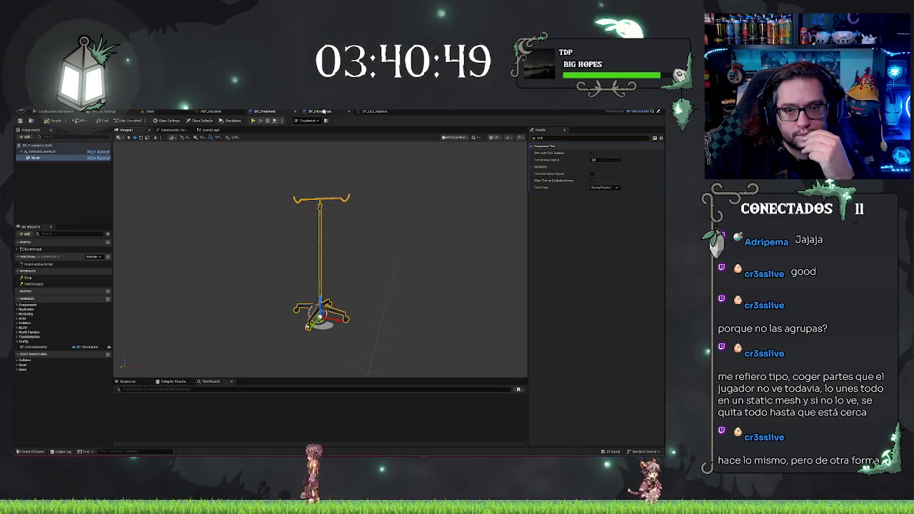
{"action": "left_click", "coordinate": [319, 111]}
{"action": "left_click", "coordinate": [302, 222]}
{"action": "left_click", "coordinate": [241, 210]}
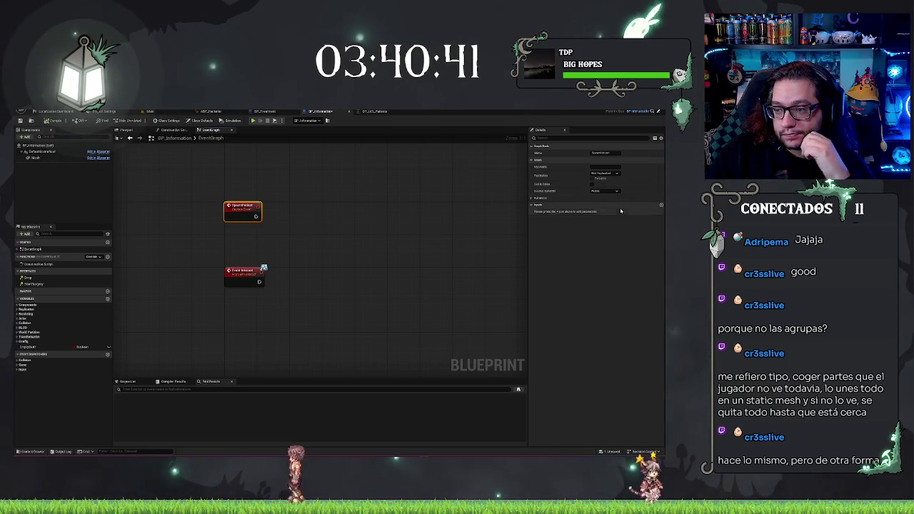
{"action": "left_click", "coordinate": [661, 205]}
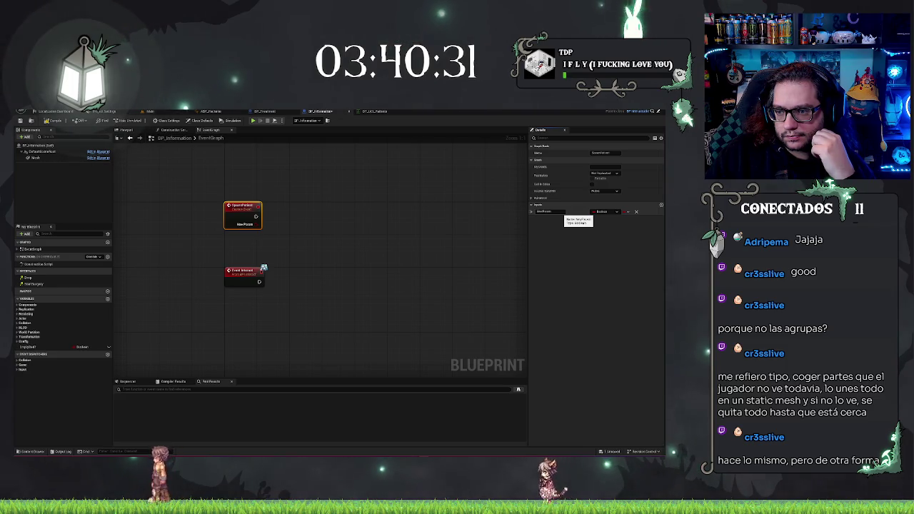
Make the new input a Name parameter called 'Interacting' and drop an EmptyBed? getter in the graph
{"action": "left_click", "coordinate": [560, 212]}
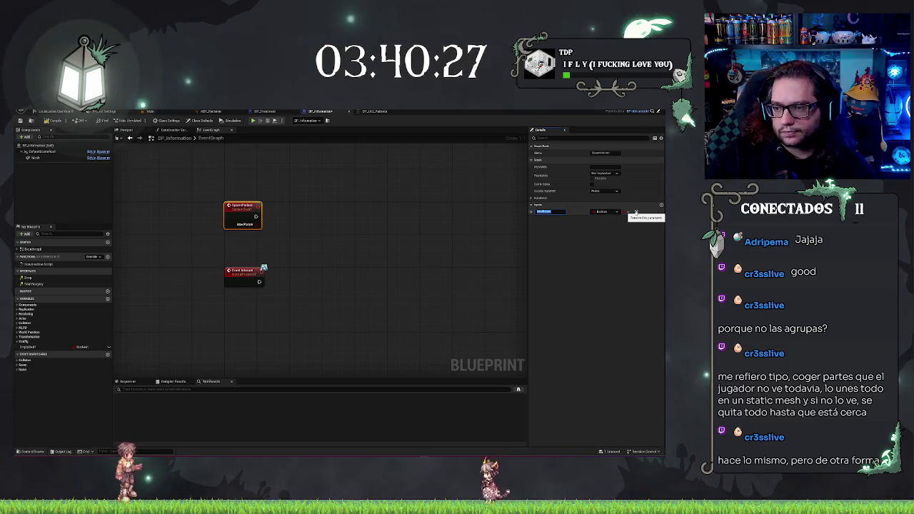
{"action": "left_click", "coordinate": [598, 212]}
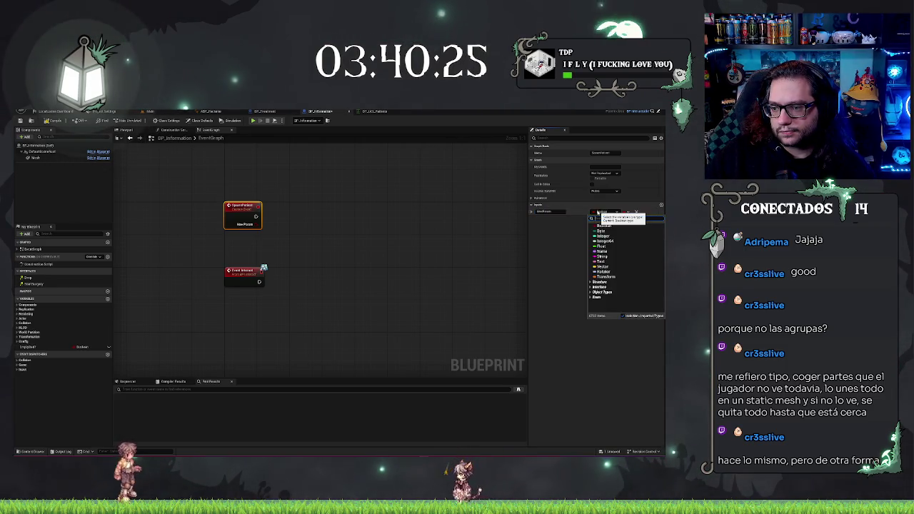
{"action": "left_click", "coordinate": [602, 252]}
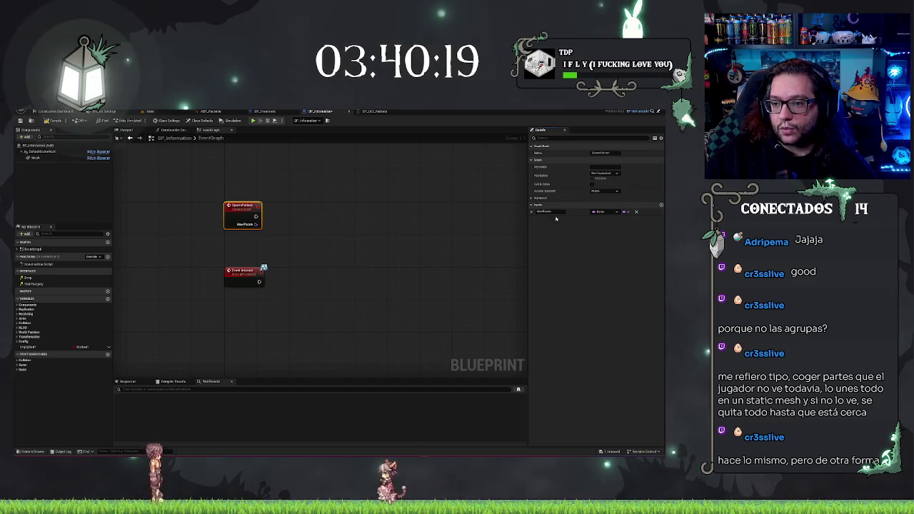
{"action": "left_click", "coordinate": [544, 211]}
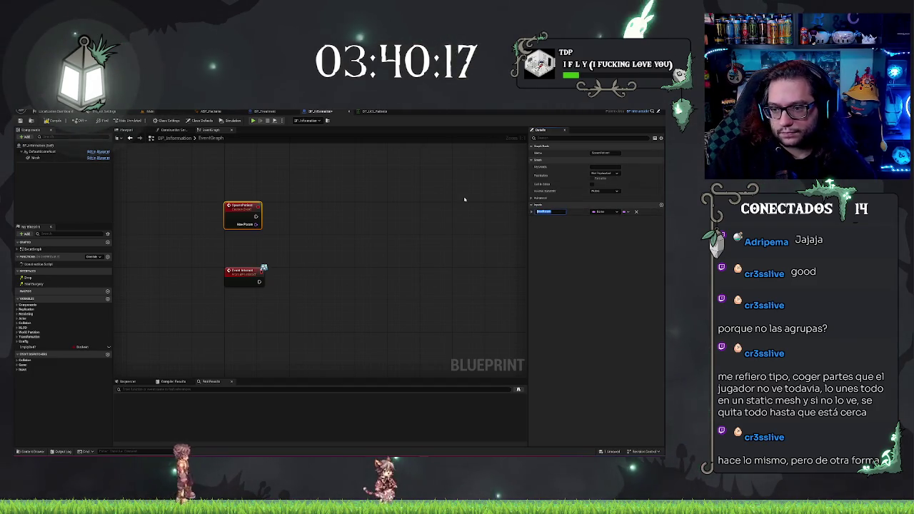
{"action": "type", "text": "Interacting"}
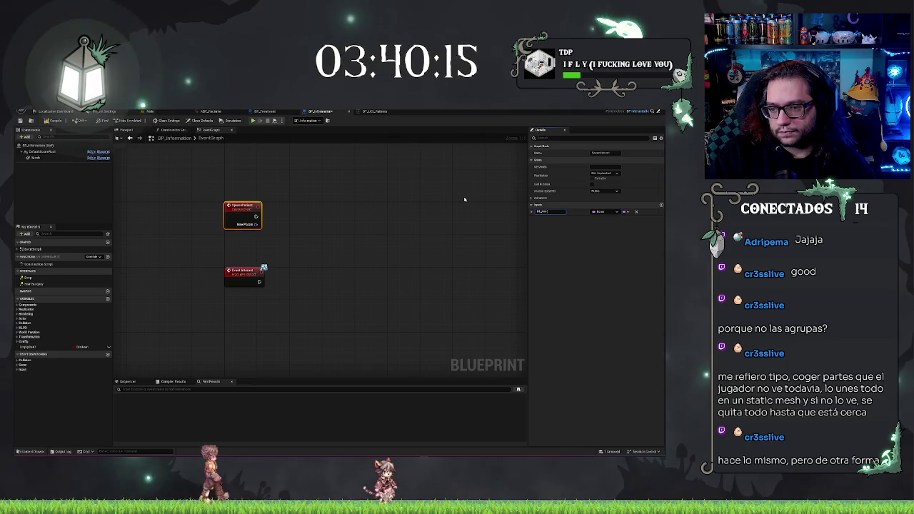
{"action": "key", "text": "Return"}
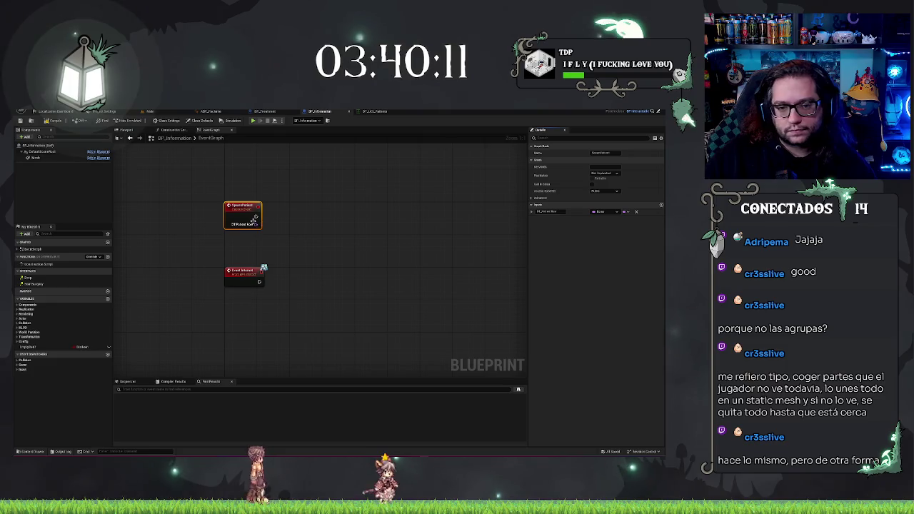
{"action": "left_click_drag", "start_coordinate": [36, 347], "coordinate": [357, 243]}
{"action": "left_click_drag", "start_coordinate": [264, 246], "coordinate": [299, 217]}
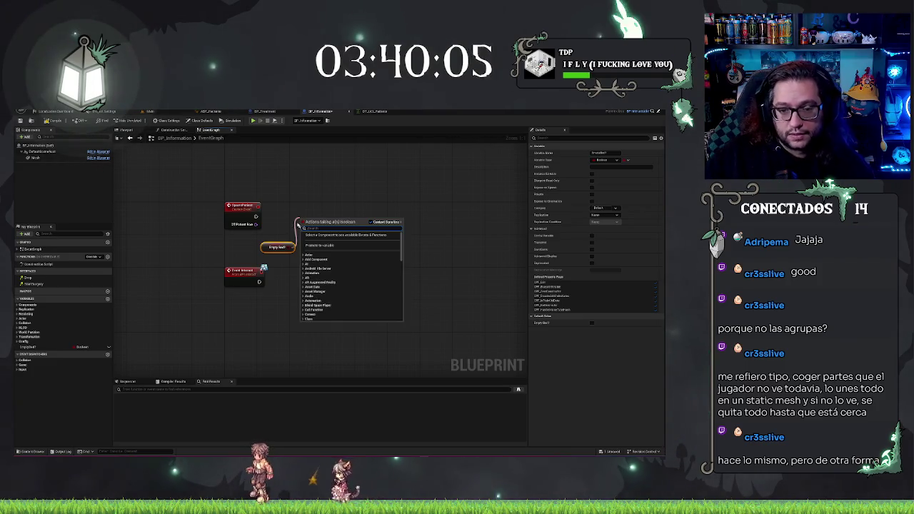
Add a Branch node run by SpawnPatient and place the EmptyBed? getter beneath it
{"action": "left_click", "coordinate": [296, 224]}
{"action": "left_click", "coordinate": [289, 215]}
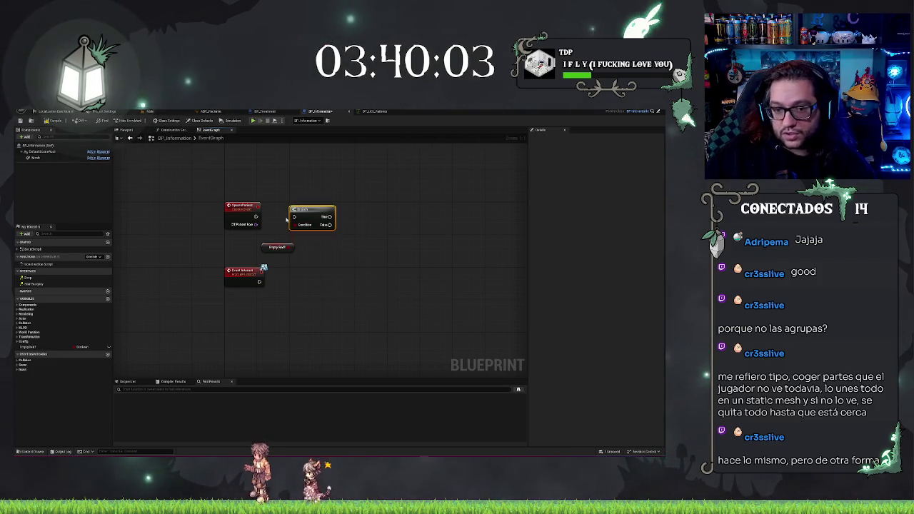
{"action": "left_click_drag", "start_coordinate": [294, 216], "coordinate": [256, 216]}
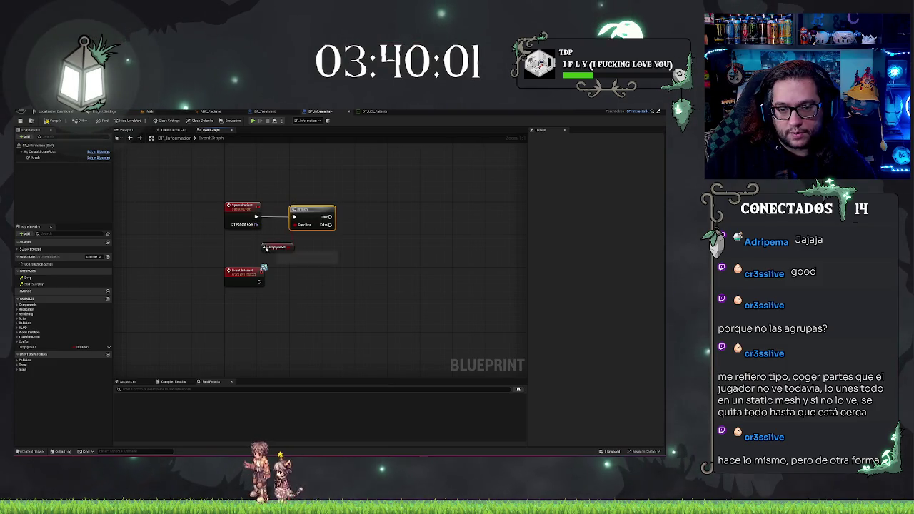
{"action": "left_click_drag", "start_coordinate": [265, 248], "coordinate": [233, 242]}
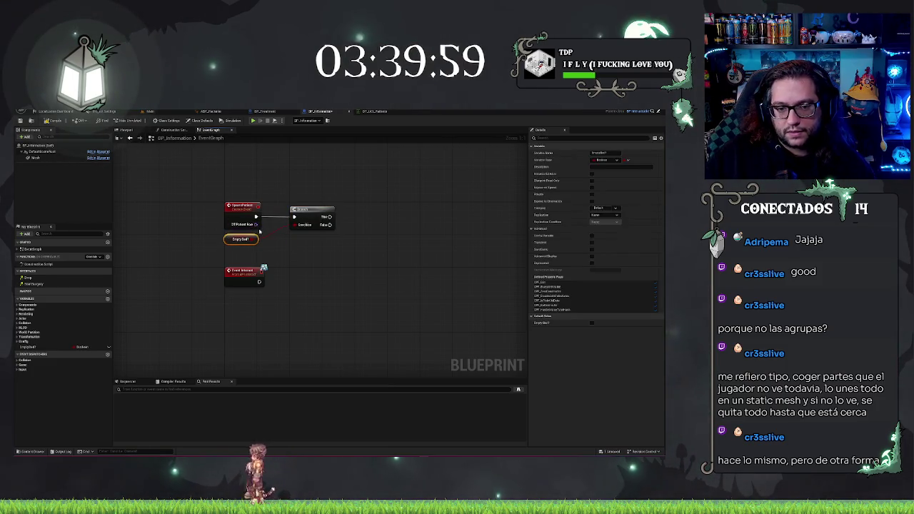
{"action": "left_click", "coordinate": [312, 214]}
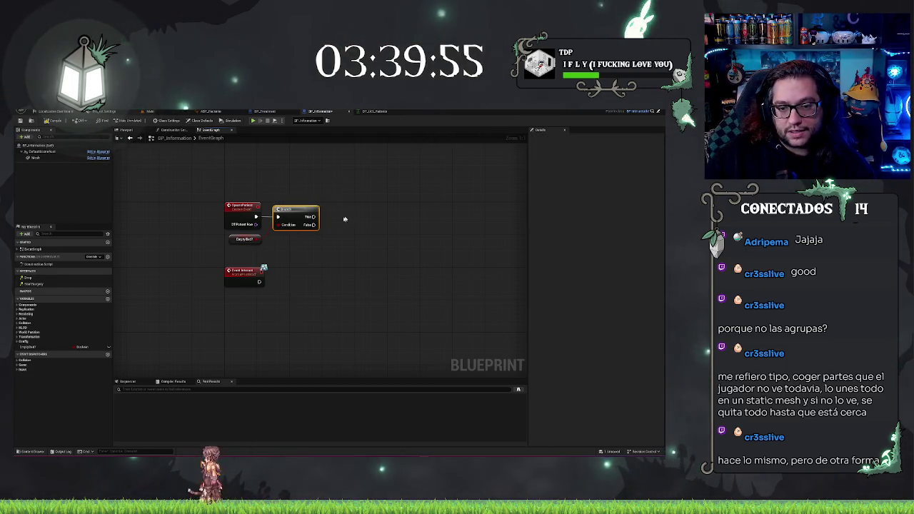
Default EmptyBed? to true and run a SET EmptyBed? node on the Branch's True pin
{"action": "left_click", "coordinate": [28, 346]}
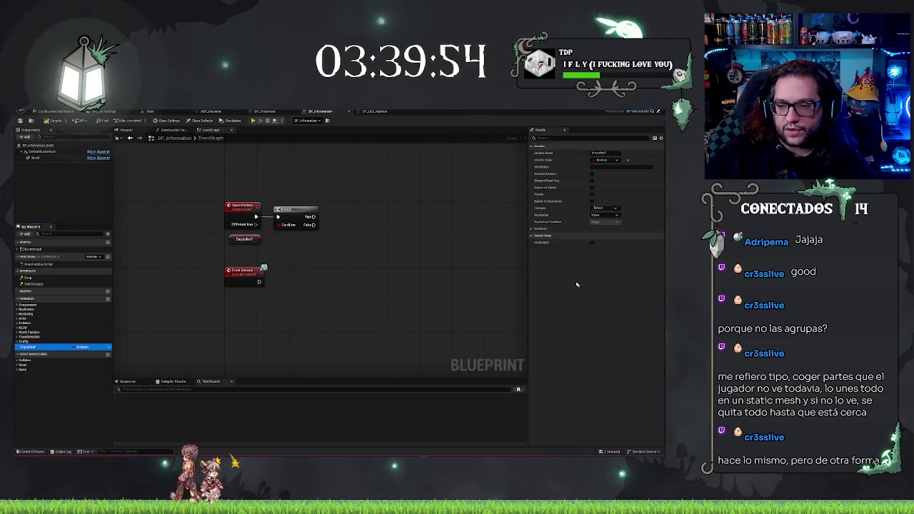
{"action": "left_click", "coordinate": [591, 242]}
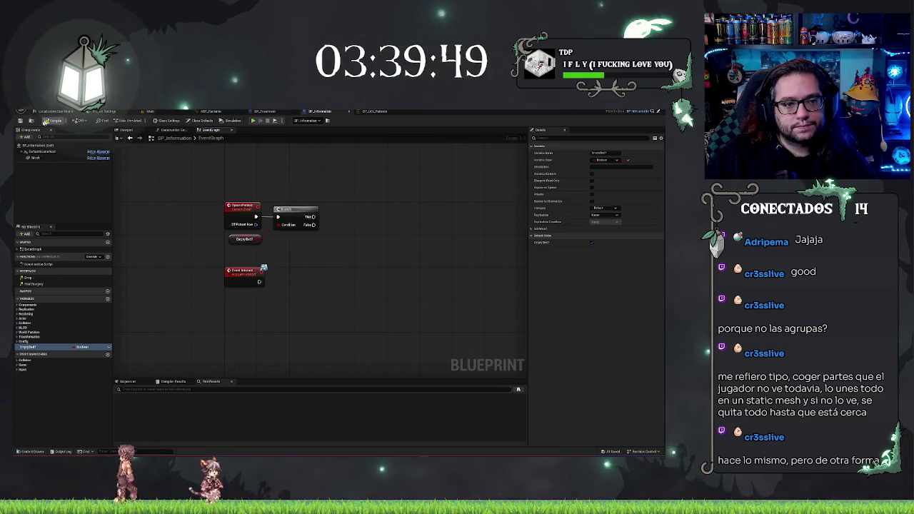
{"action": "left_click_drag", "start_coordinate": [366, 199], "coordinate": [264, 210]}
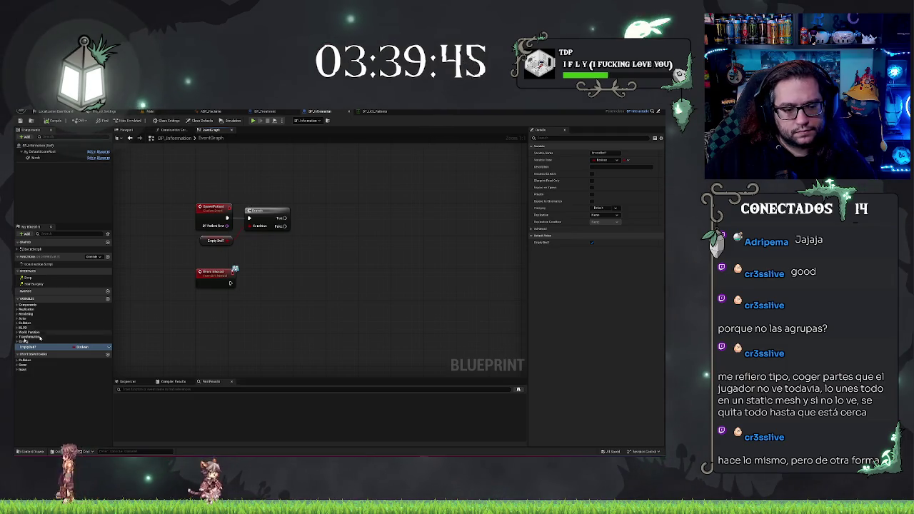
{"action": "left_click_drag", "start_coordinate": [30, 347], "coordinate": [303, 216]}
{"action": "left_click", "coordinate": [293, 203]}
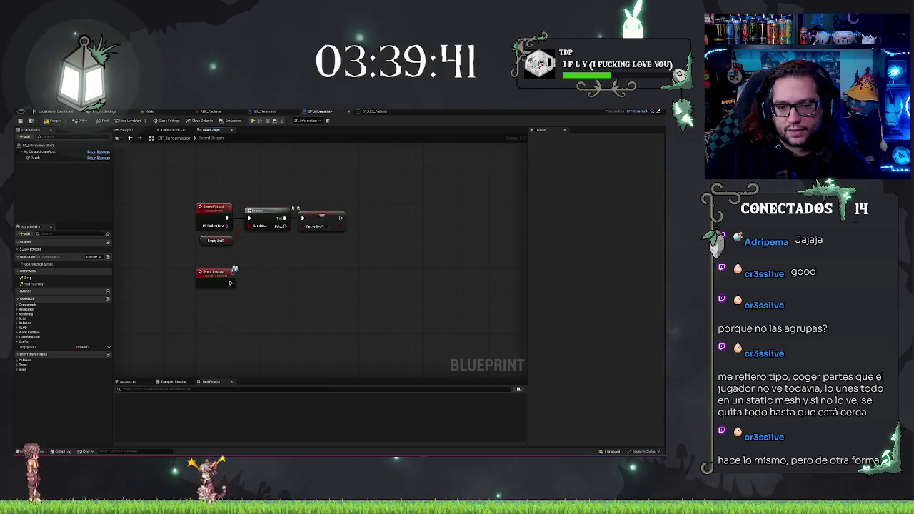
{"action": "left_click_drag", "start_coordinate": [379, 242], "coordinate": [378, 241]}
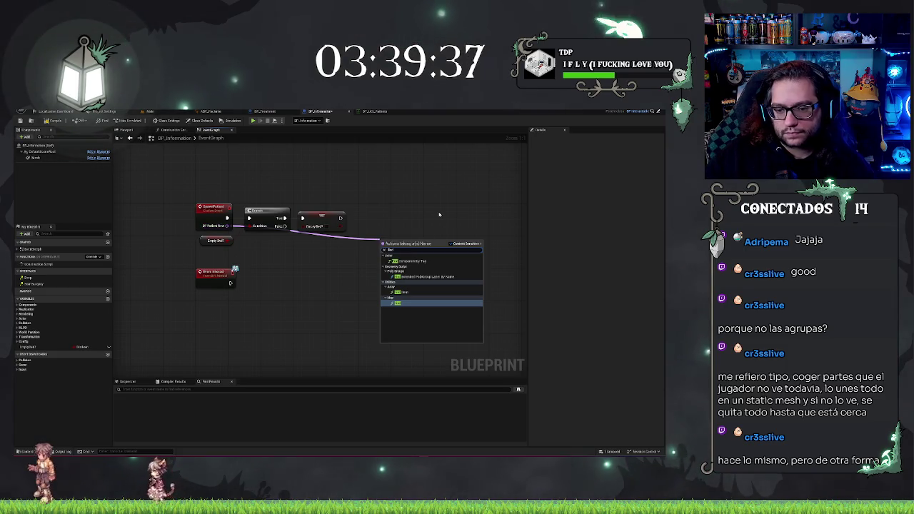
{"action": "key", "text": "Escape"}
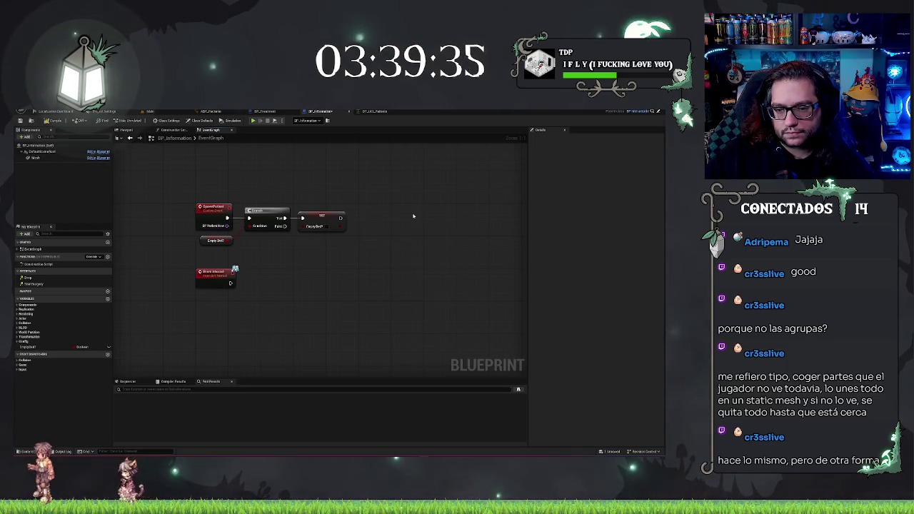
Add a Get Data Table Row node that runs after the EmptyBed? setter
{"action": "right_click", "coordinate": [413, 215]}
{"action": "type", "text": "Sta"}
{"action": "key", "text": "BackSpace"}
{"action": "key", "text": "BackSpace"}
{"action": "key", "text": "BackSpace"}
{"action": "type", "text": "day"}
{"action": "key", "text": "BackSpace"}
{"action": "key", "text": "BackSpace"}
{"action": "key", "text": "BackSpace"}
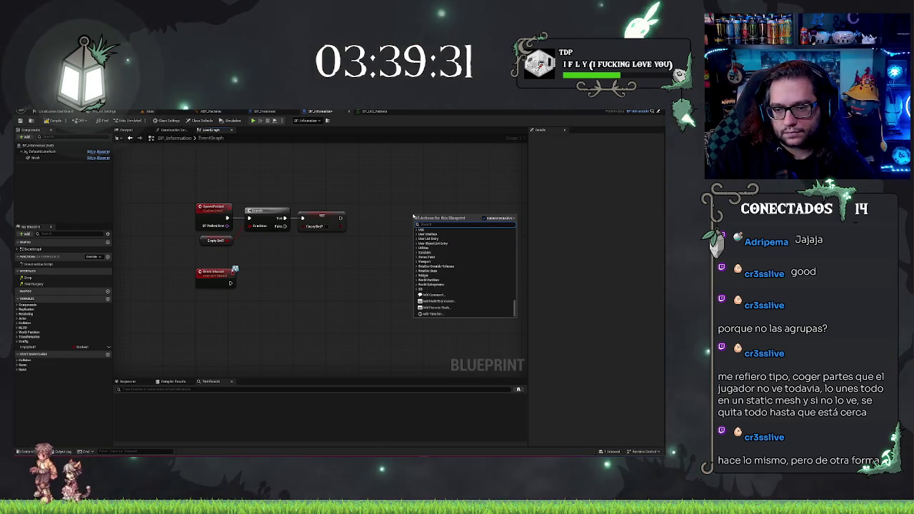
{"action": "type", "text": "row"}
{"action": "scroll", "coordinate": [493, 260], "scroll_direction": "down", "scroll_amount": 10}
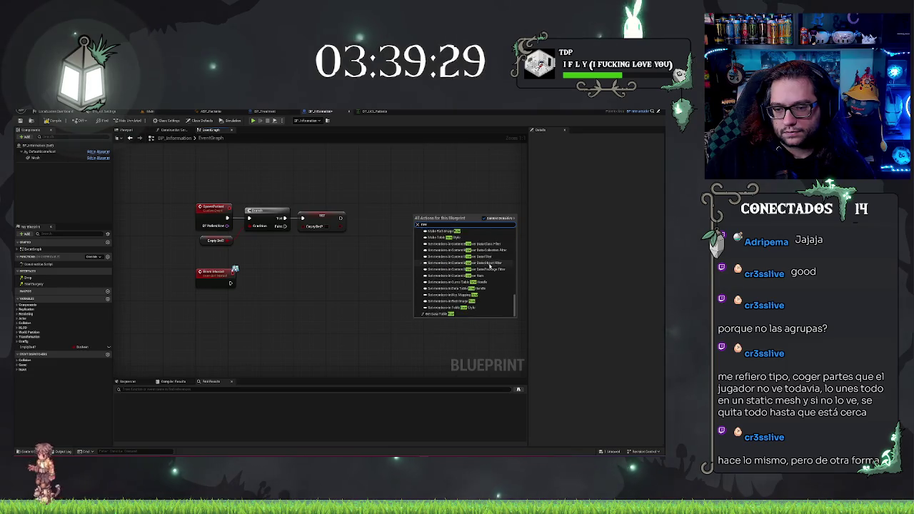
{"action": "left_click", "coordinate": [446, 314]}
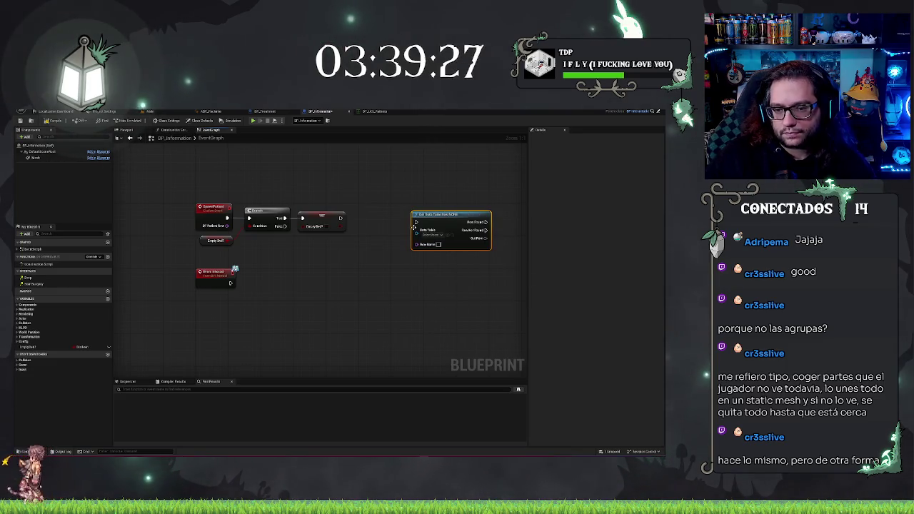
{"action": "mouse_move", "coordinate": [416, 222]}
{"action": "left_mouse_down"}
{"action": "mouse_move", "coordinate": [260, 229]}
{"action": "mouse_move", "coordinate": [340, 218]}
{"action": "left_mouse_up"}
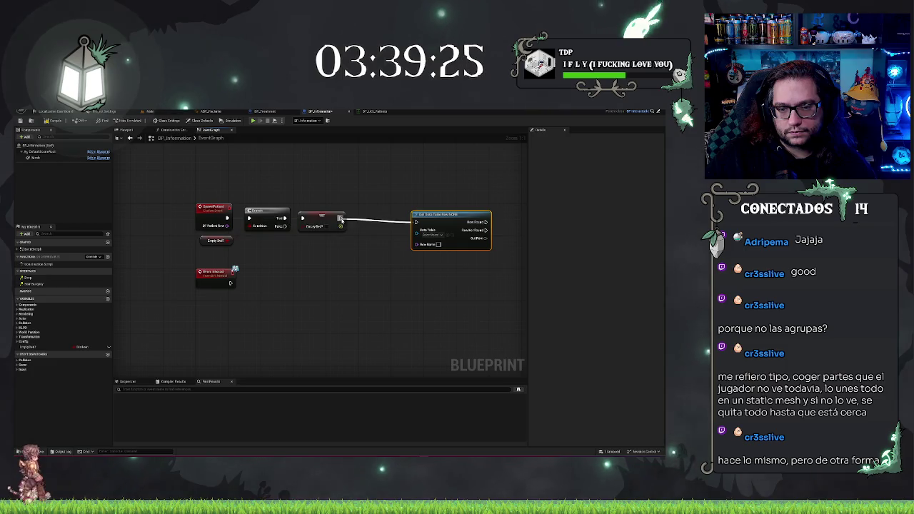
{"action": "left_click", "coordinate": [321, 216]}
Feed Patient Row into the lookup's row name and point it at the patients data table
{"action": "left_click", "coordinate": [448, 191]}
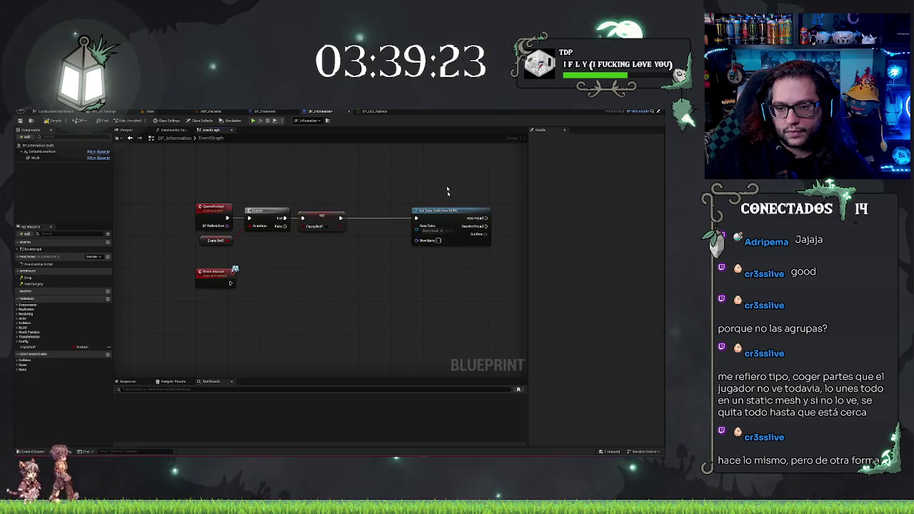
{"action": "left_click_drag", "start_coordinate": [457, 210], "coordinate": [404, 210]}
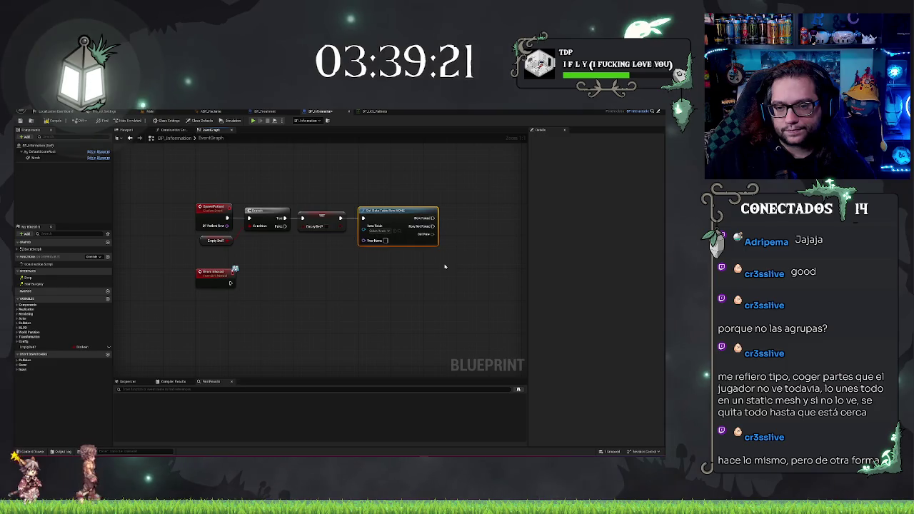
{"action": "mouse_move", "coordinate": [227, 225]}
{"action": "left_mouse_down"}
{"action": "mouse_move", "coordinate": [373, 231]}
{"action": "mouse_move", "coordinate": [369, 241]}
{"action": "left_mouse_up"}
{"action": "left_click", "coordinate": [375, 231]}
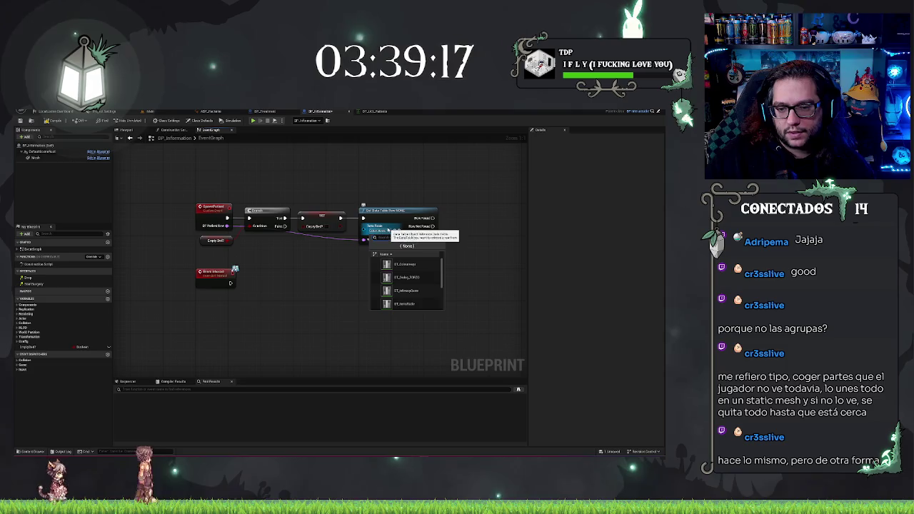
{"action": "type", "text": "pat"}
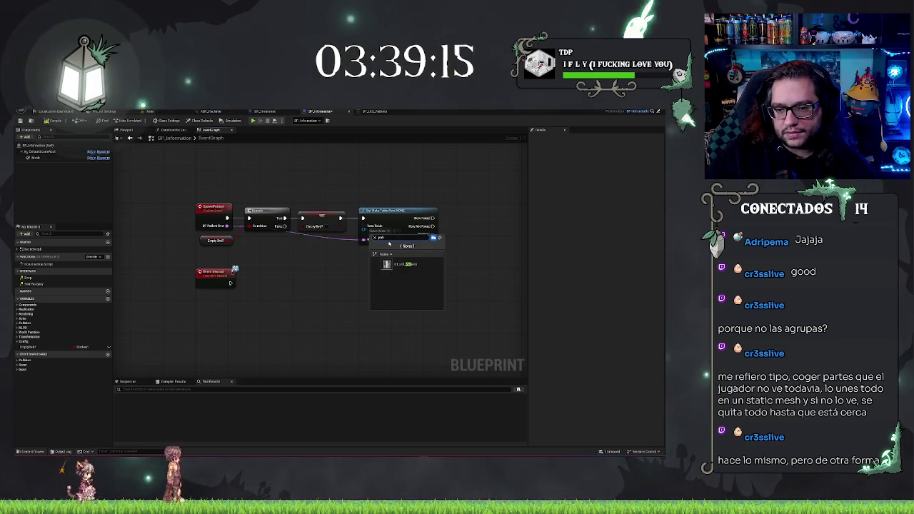
{"action": "left_click", "coordinate": [419, 265]}
Break the row output with a Break S UCI node and move Event Interact lower
{"action": "mouse_move", "coordinate": [436, 212]}
{"action": "left_mouse_down"}
{"action": "mouse_move", "coordinate": [387, 197]}
{"action": "mouse_move", "coordinate": [404, 223]}
{"action": "left_mouse_up"}
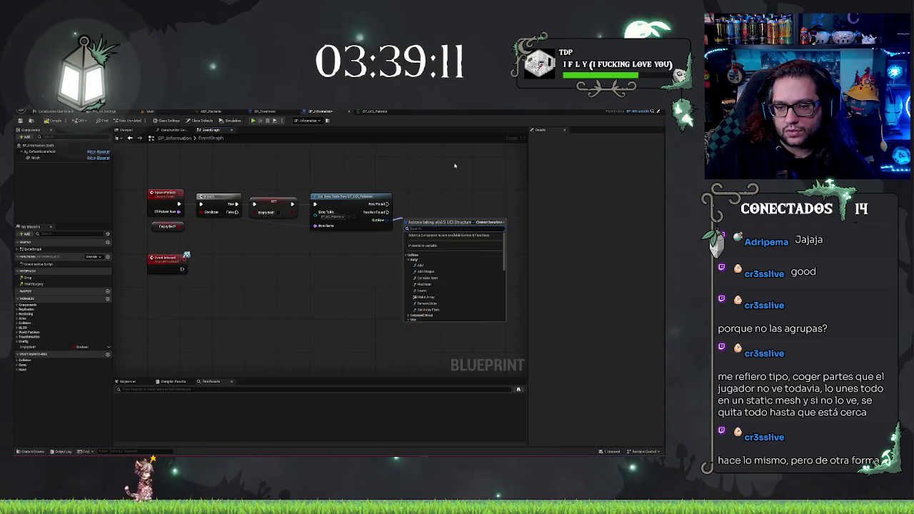
{"action": "type", "text": "bre"}
{"action": "left_click", "coordinate": [427, 238]}
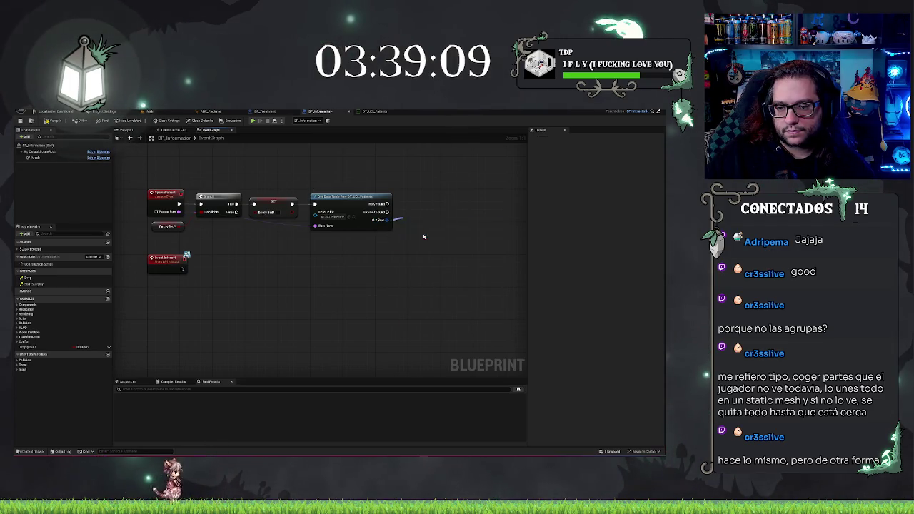
{"action": "left_click", "coordinate": [409, 175]}
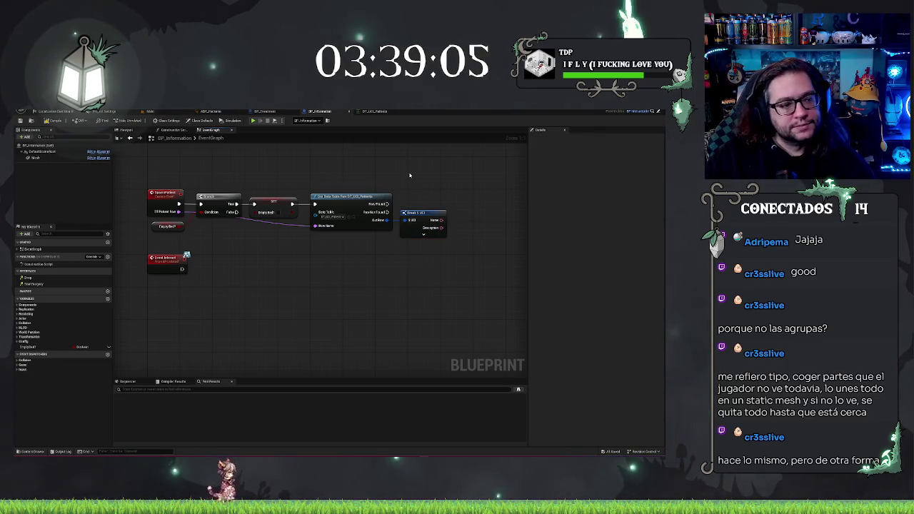
{"action": "left_click_drag", "start_coordinate": [361, 259], "coordinate": [434, 261]}
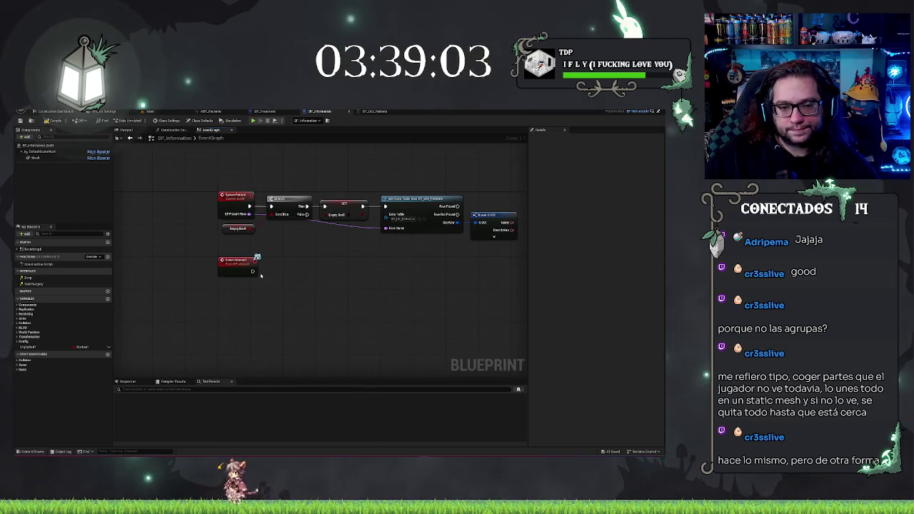
{"action": "left_click_drag", "start_coordinate": [241, 264], "coordinate": [243, 307]}
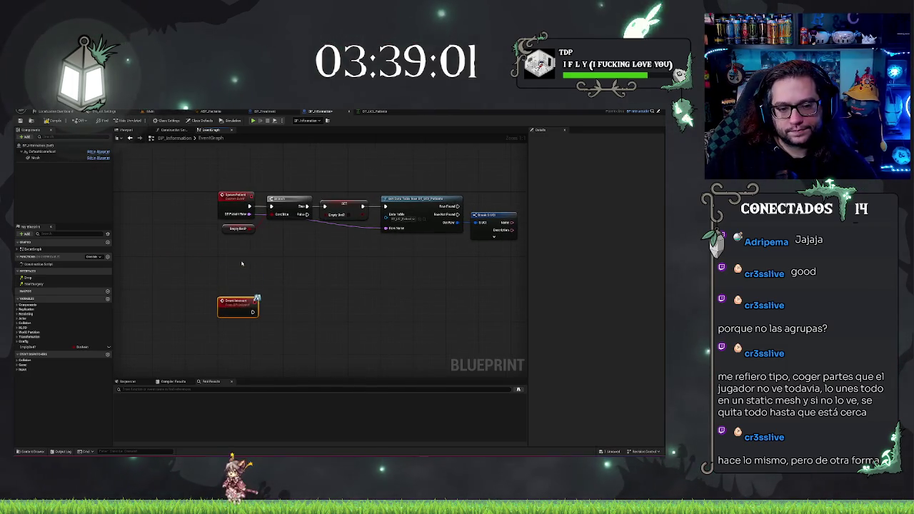
{"action": "left_click_drag", "start_coordinate": [241, 264], "coordinate": [242, 267]}
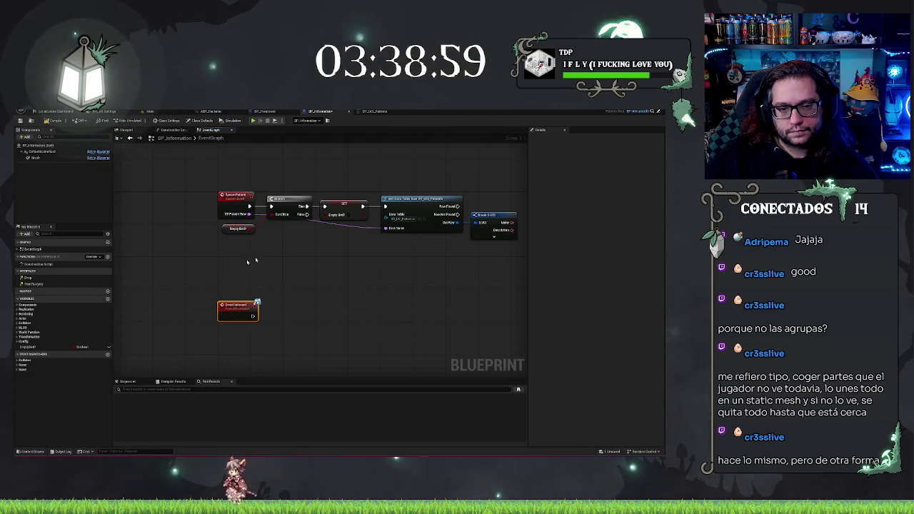
{"action": "left_click", "coordinate": [340, 274]}
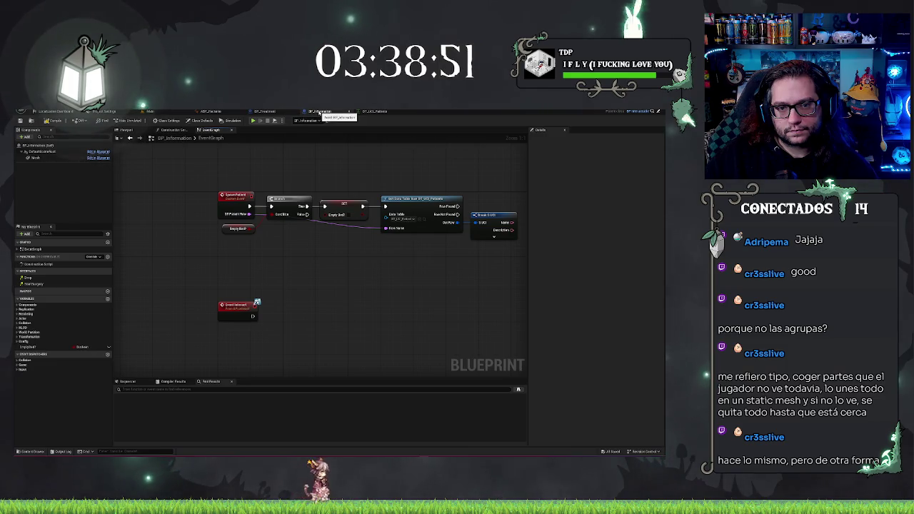
{"action": "left_click", "coordinate": [281, 112]}
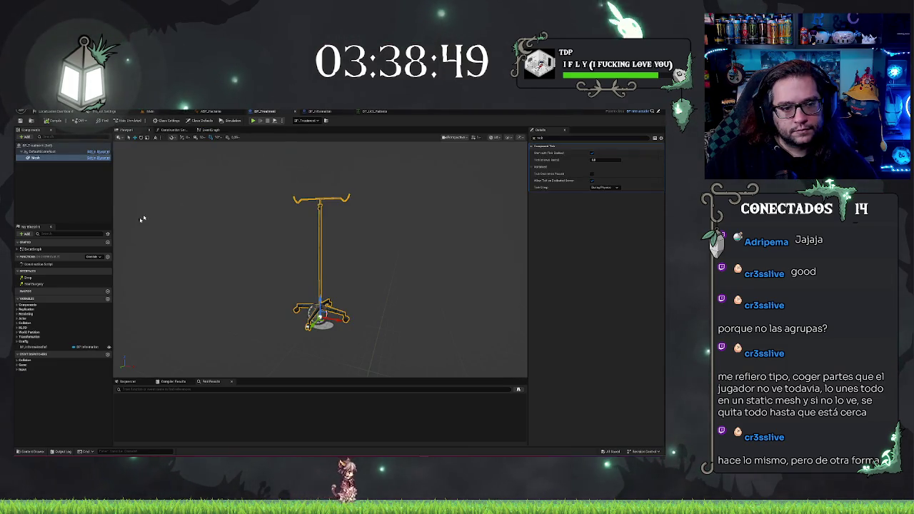
Select BP_Treatment's BP_Information variable and return to the main hospital level
{"action": "left_click", "coordinate": [42, 348]}
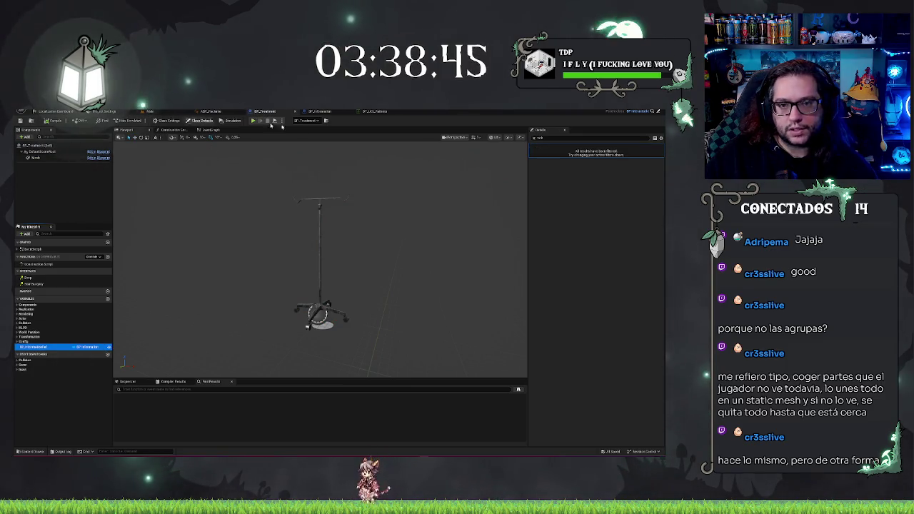
{"action": "left_click", "coordinate": [165, 112]}
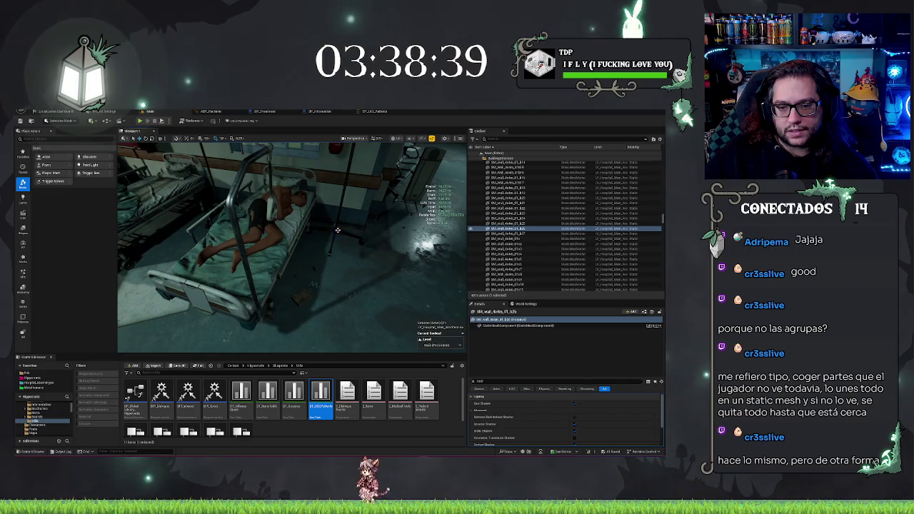
Set the IV stand's BP_Information property to the BP_Information actor at the bed foot
{"action": "left_click", "coordinate": [338, 230]}
{"action": "key", "text": "BackSpace"}
{"action": "key", "text": "BackSpace"}
{"action": "key", "text": "BackSpace"}
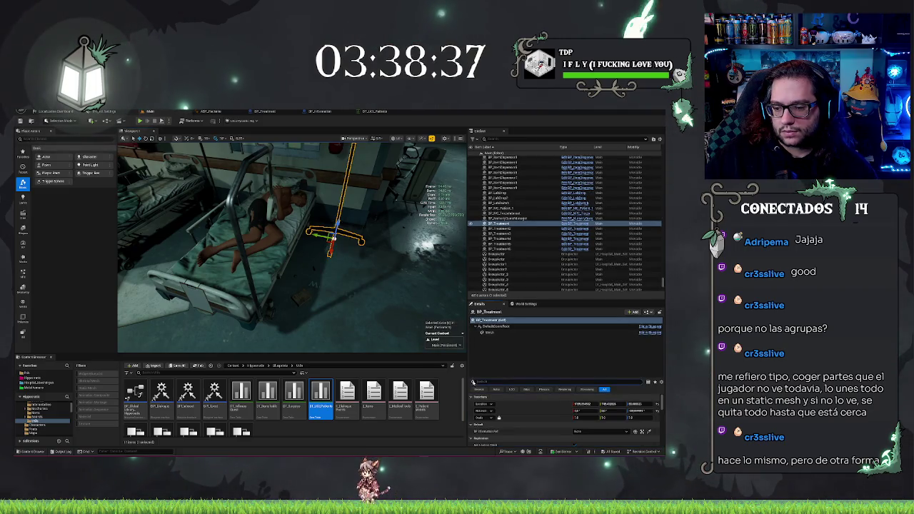
{"action": "key", "text": "f"}
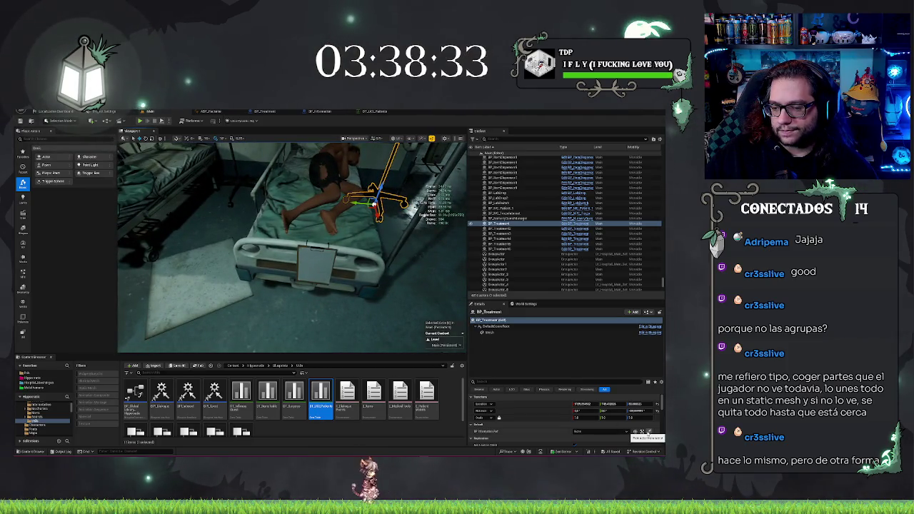
{"action": "left_click", "coordinate": [641, 431]}
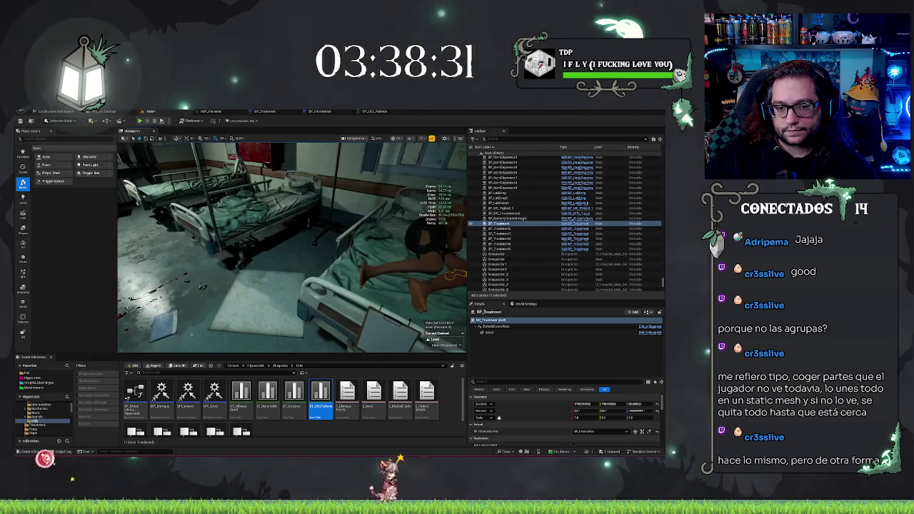
{"action": "key", "text": "f"}
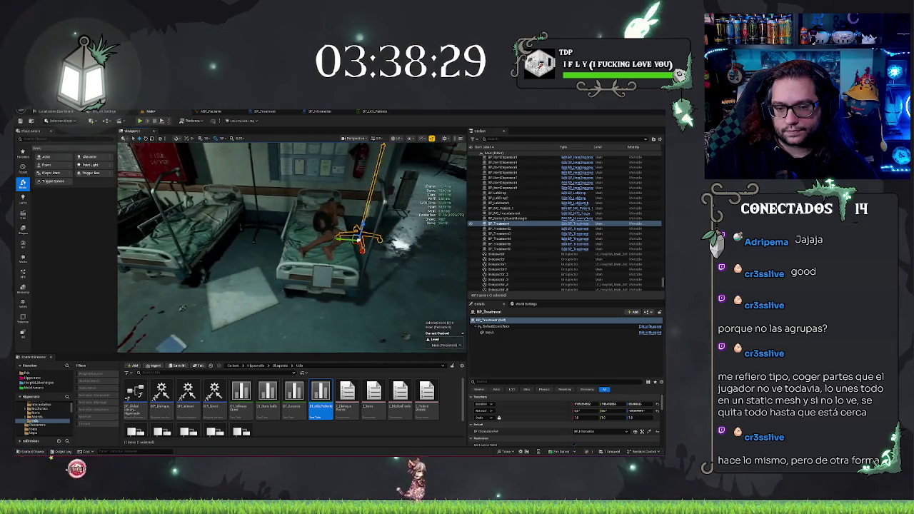
{"action": "left_click", "coordinate": [647, 431]}
{"action": "key", "text": "f"}
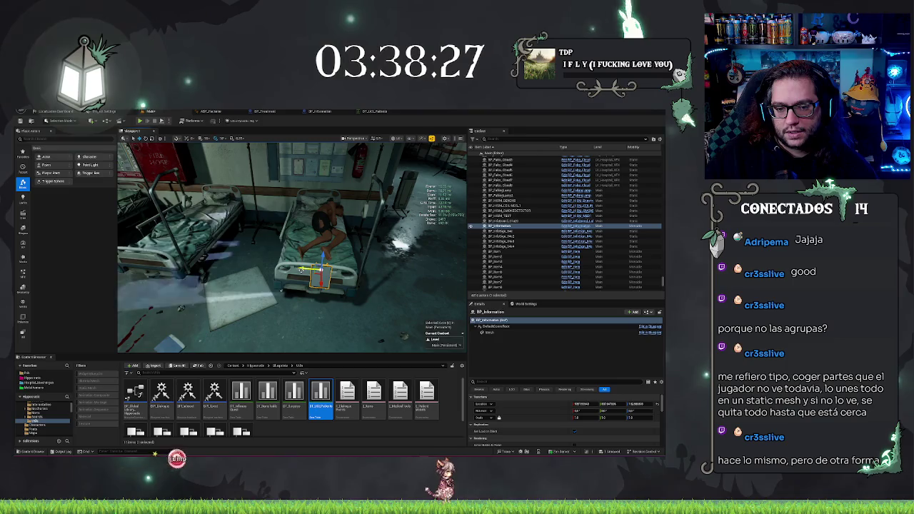
Alt-drag two copies of the bed-foot BP_Information actor onto the left-hand bed
{"action": "mouse_move", "coordinate": [382, 323]}
{"action": "left_mouse_down"}
{"action": "mouse_move", "coordinate": [350, 275]}
{"action": "mouse_move", "coordinate": [355, 318]}
{"action": "left_mouse_up"}
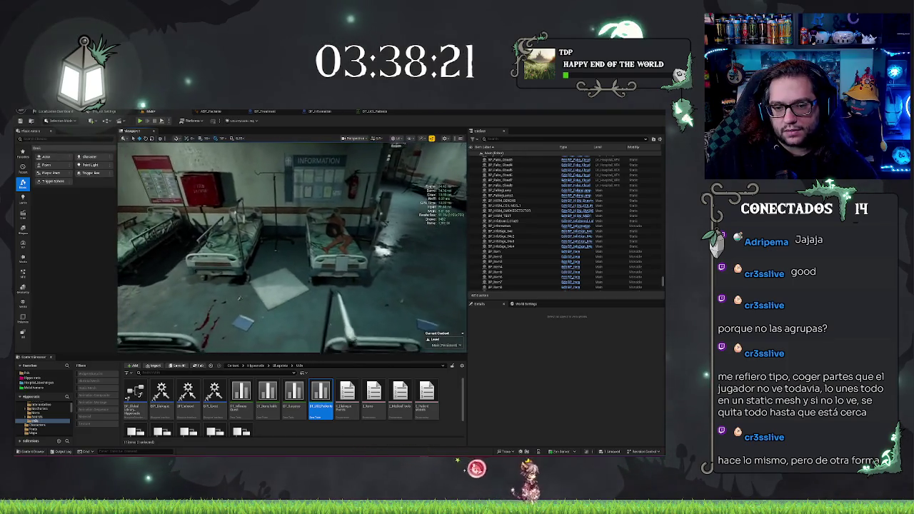
{"action": "left_click", "coordinate": [335, 263]}
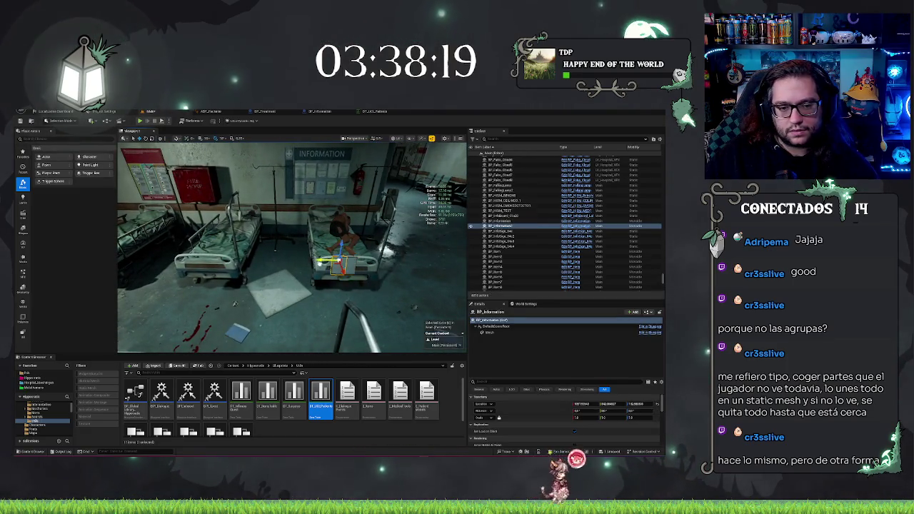
{"action": "left_click_drag", "start_coordinate": [336, 263], "coordinate": [191, 264]}
{"action": "key", "text": "f"}
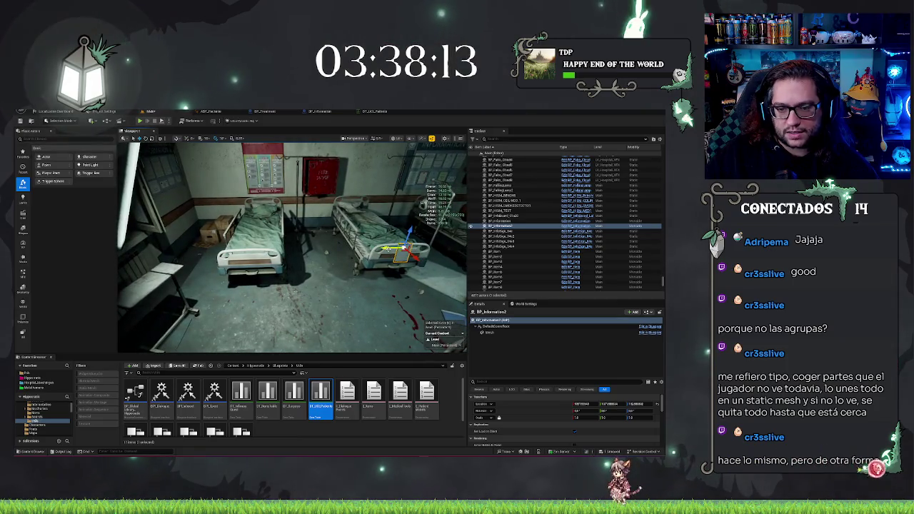
{"action": "left_click_drag", "start_coordinate": [320, 396], "coordinate": [222, 254]}
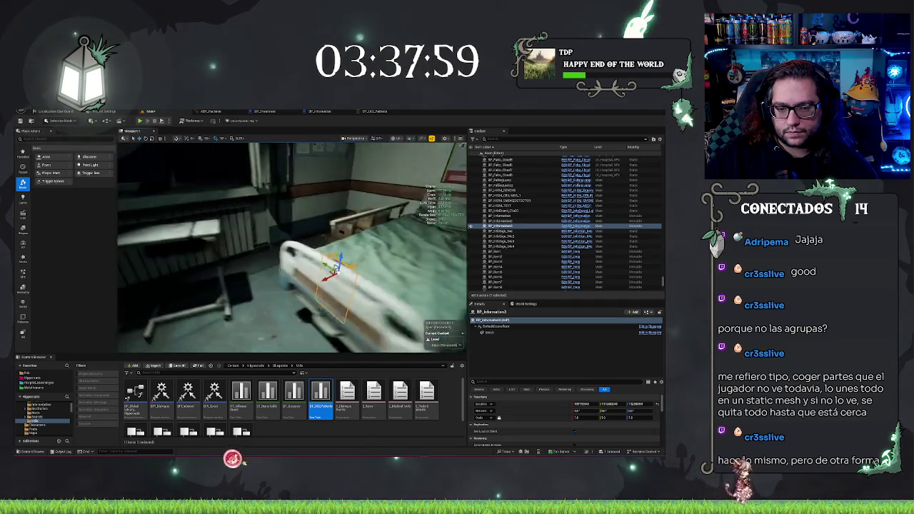
{"action": "left_click_drag", "start_coordinate": [294, 279], "coordinate": [283, 279]}
{"action": "key", "text": "Escape"}
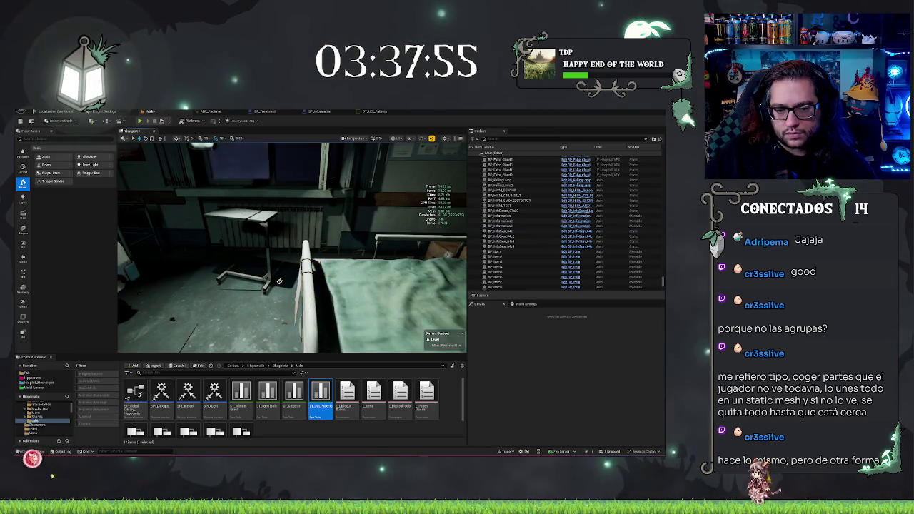
{"action": "key", "text": "ctrl+z"}
{"action": "key", "text": "f"}
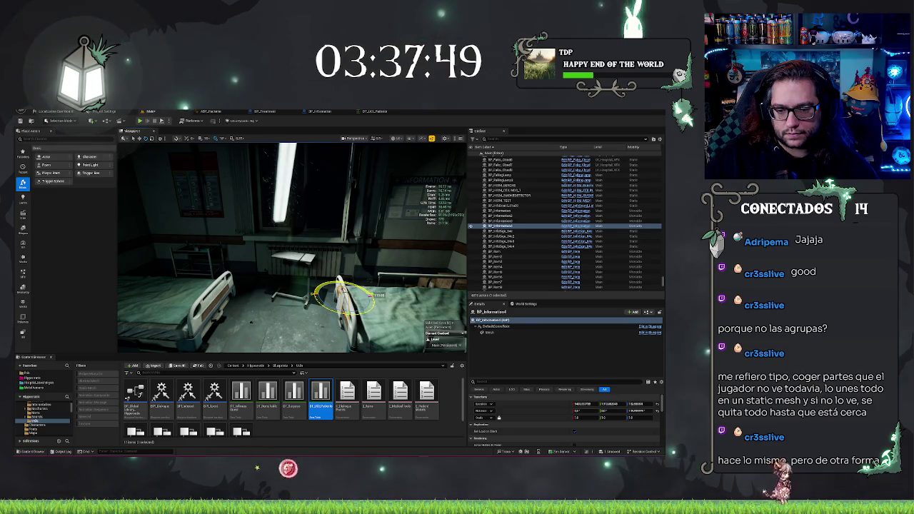
Reposition the BP_Information copy on the left bed with the move gizmo, then select two copies together
{"action": "key", "text": "w"}
{"action": "key", "text": "ctrl+grave"}
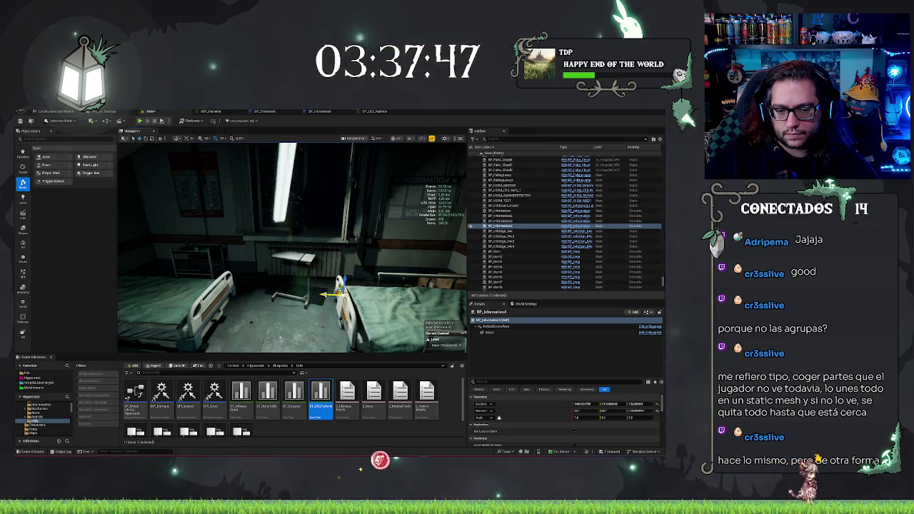
{"action": "key", "text": "ctrl+z"}
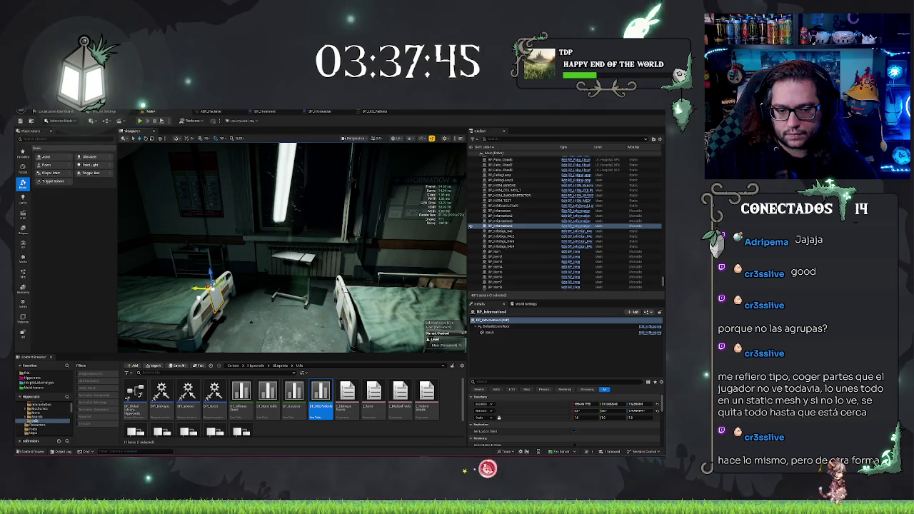
{"action": "left_click_drag", "start_coordinate": [292, 250], "coordinate": [250, 242]}
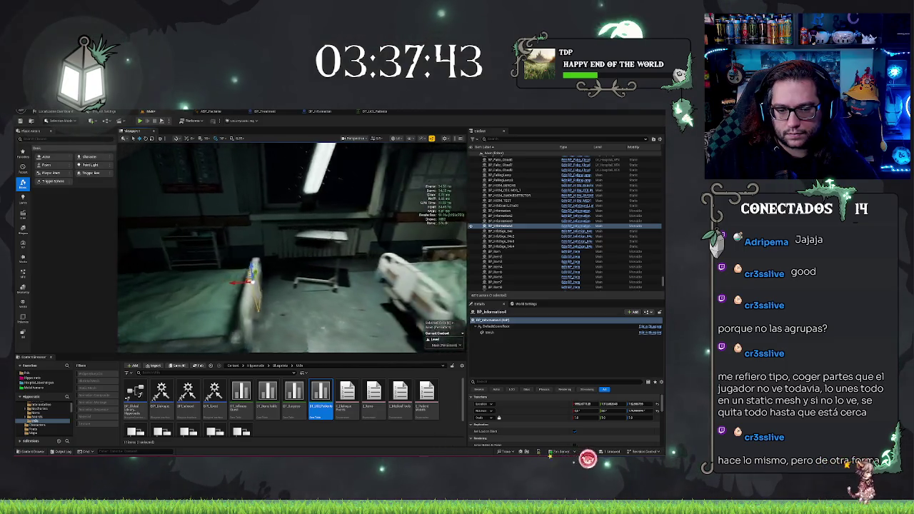
{"action": "key", "text": "f"}
{"action": "key", "text": "ctrl+z"}
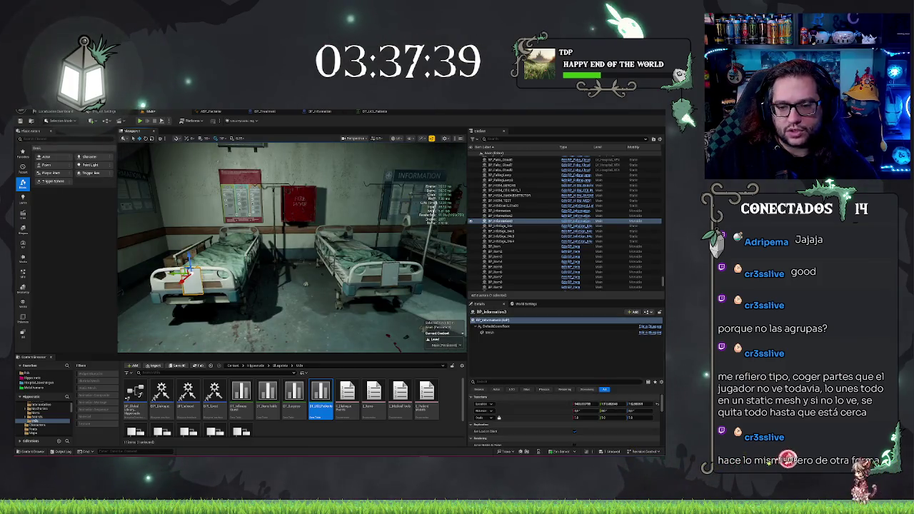
{"action": "key", "text": "ctrl+z"}
{"action": "left_click_drag", "start_coordinate": [293, 250], "coordinate": [335, 243]}
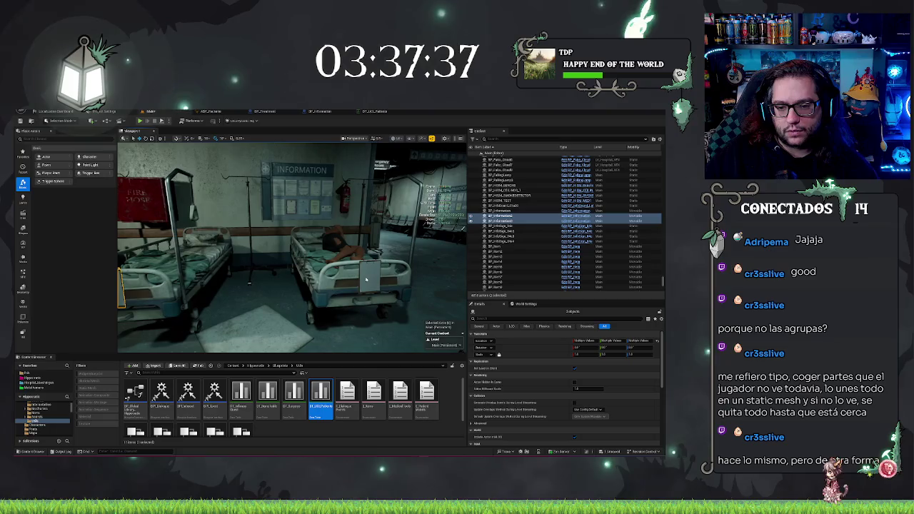
Duplicate the selected BP_Information panels and move the copies toward the lower-left beds
{"action": "key", "text": "ctrl+z"}
{"action": "key", "text": "f"}
{"action": "key", "text": "e"}
{"action": "key", "text": "w"}
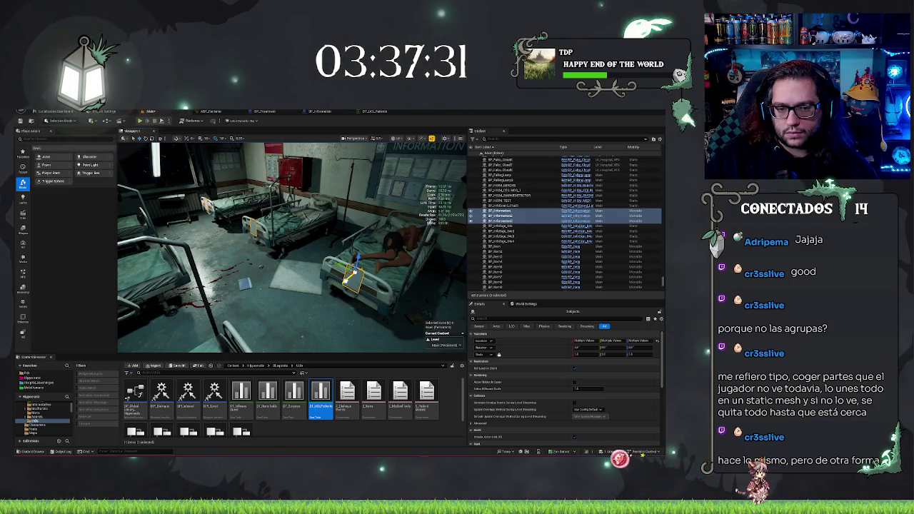
{"action": "key", "text": "ctrl+d"}
{"action": "mouse_move", "coordinate": [330, 292]}
{"action": "left_mouse_down"}
{"action": "mouse_move", "coordinate": [261, 333]}
{"action": "mouse_move", "coordinate": [289, 327]}
{"action": "mouse_move", "coordinate": [280, 327]}
{"action": "left_mouse_up"}
{"action": "left_click_drag", "start_coordinate": [325, 302], "coordinate": [316, 311]}
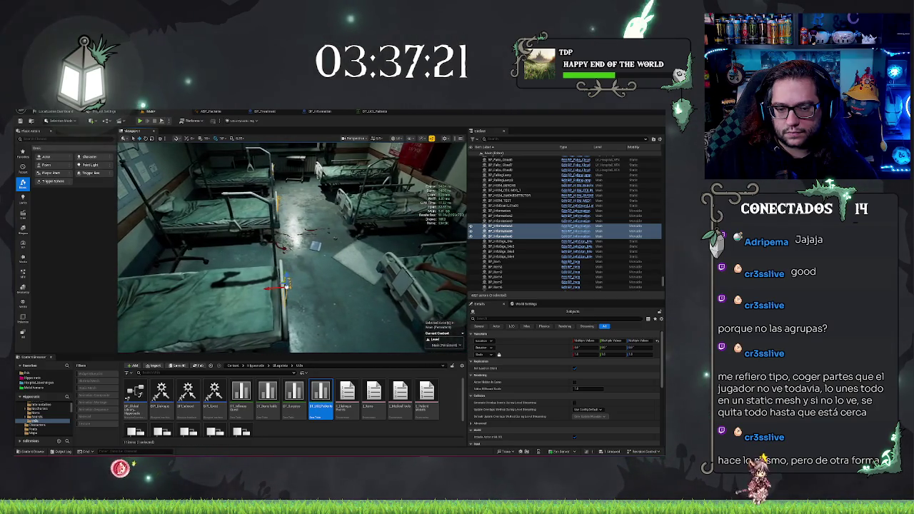
Set a location value of BP_Information6 to 1000
{"action": "left_click", "coordinate": [292, 289]}
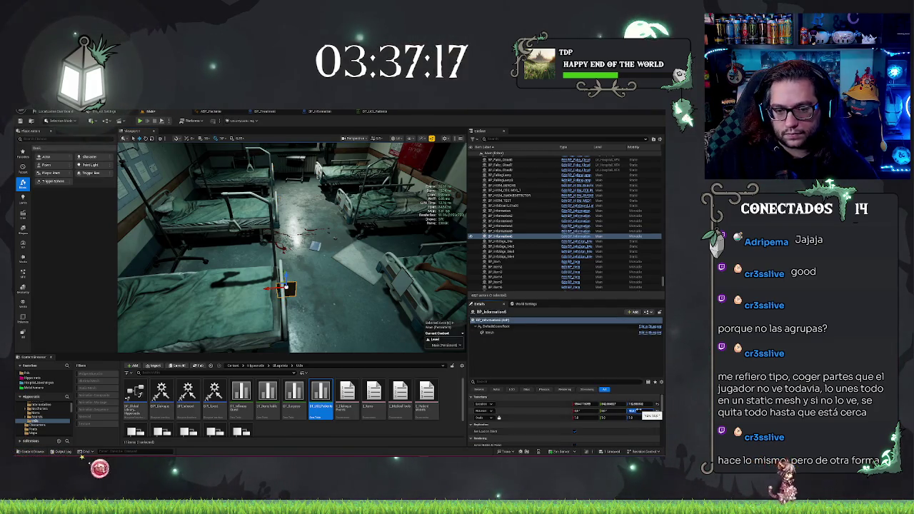
{"action": "left_click", "coordinate": [631, 410]}
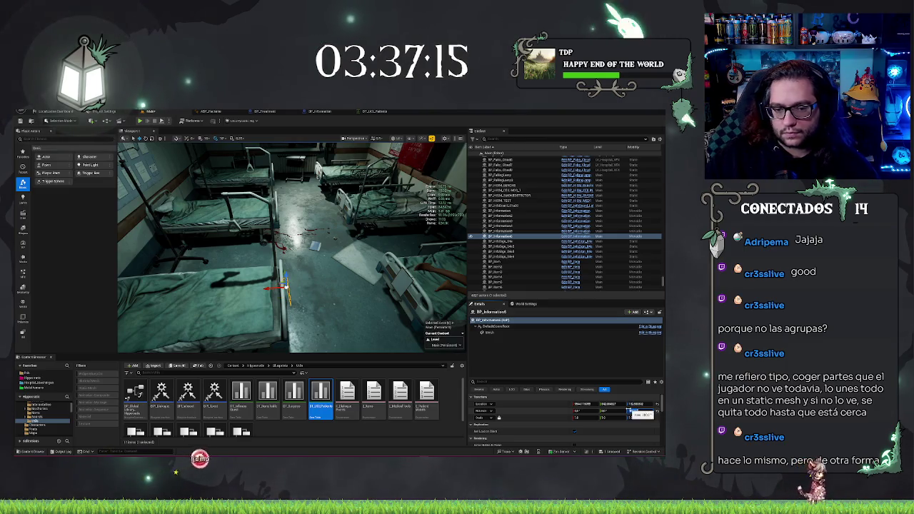
{"action": "type", "text": "1000"}
{"action": "key", "text": "Return"}
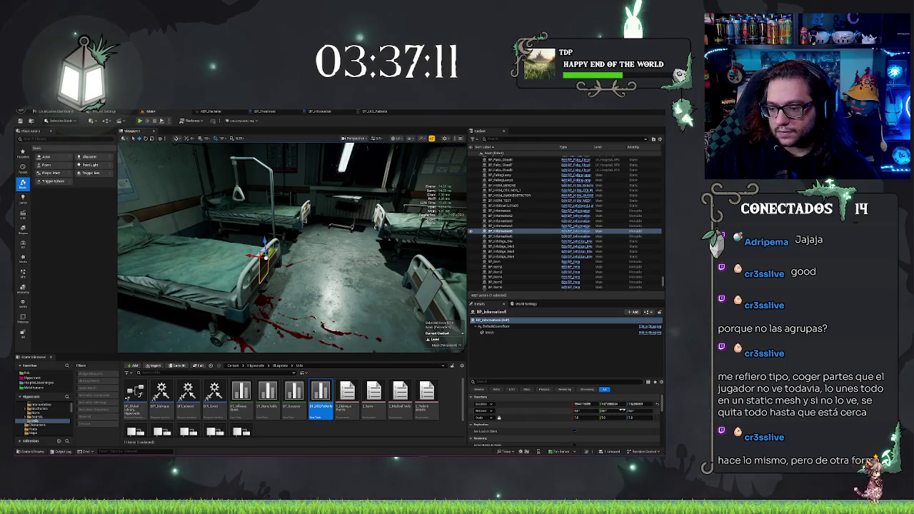
{"action": "left_click", "coordinate": [632, 411]}
{"action": "key", "text": "Return"}
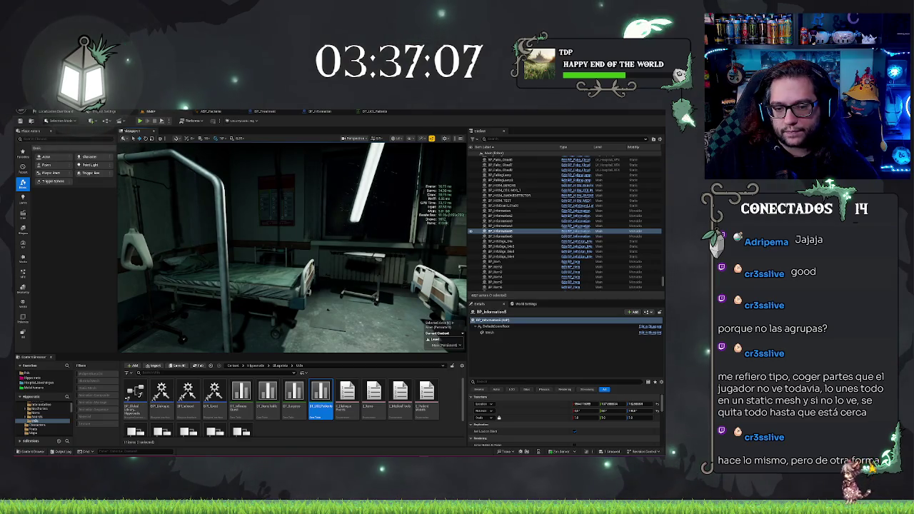
Frame BP_Information4 and the neighbouring bed panels, then select the IV stand BP_Treatment2
{"action": "key", "text": "Up"}
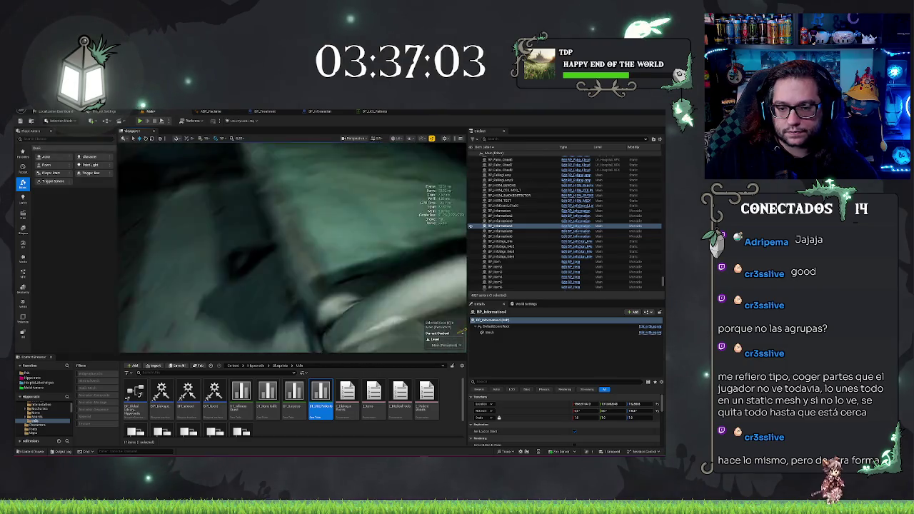
{"action": "key", "text": "Escape"}
{"action": "left_click", "coordinate": [500, 225]}
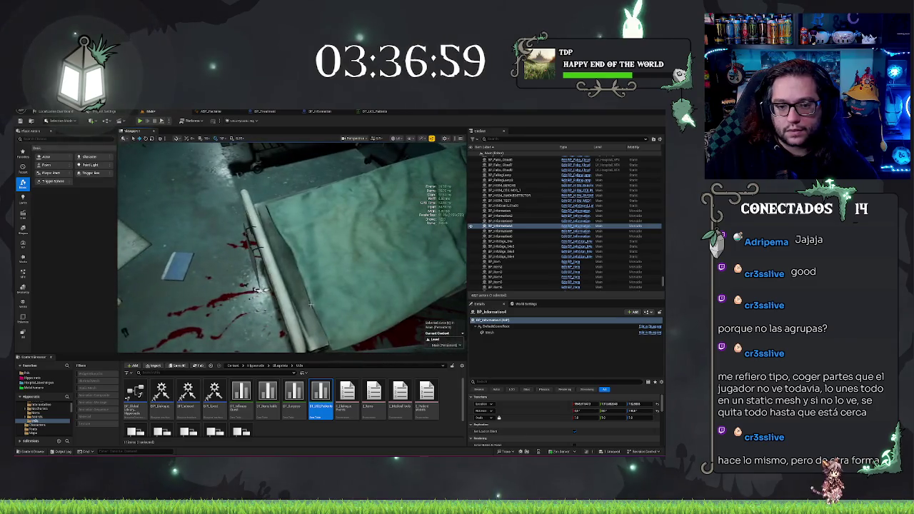
{"action": "left_click", "coordinate": [500, 230], "text": "ctrl"}
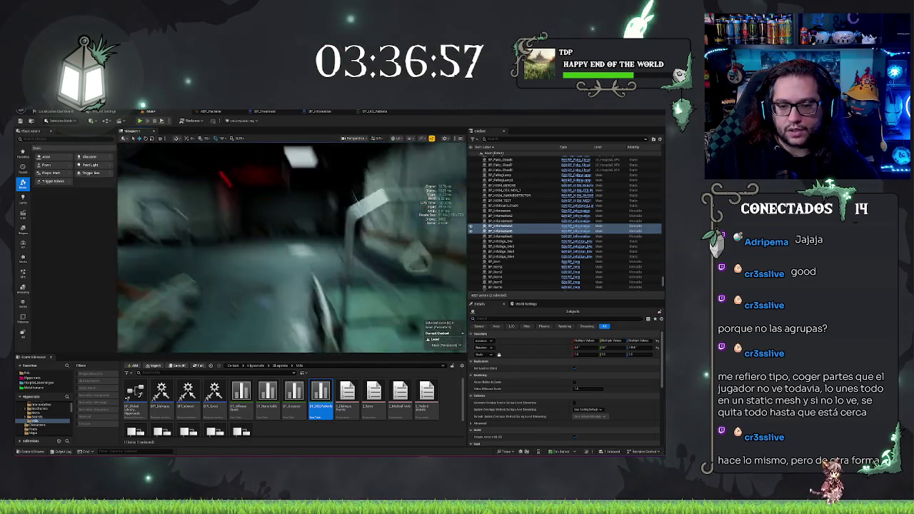
{"action": "left_click", "coordinate": [500, 236], "text": "ctrl"}
{"action": "key", "text": "f"}
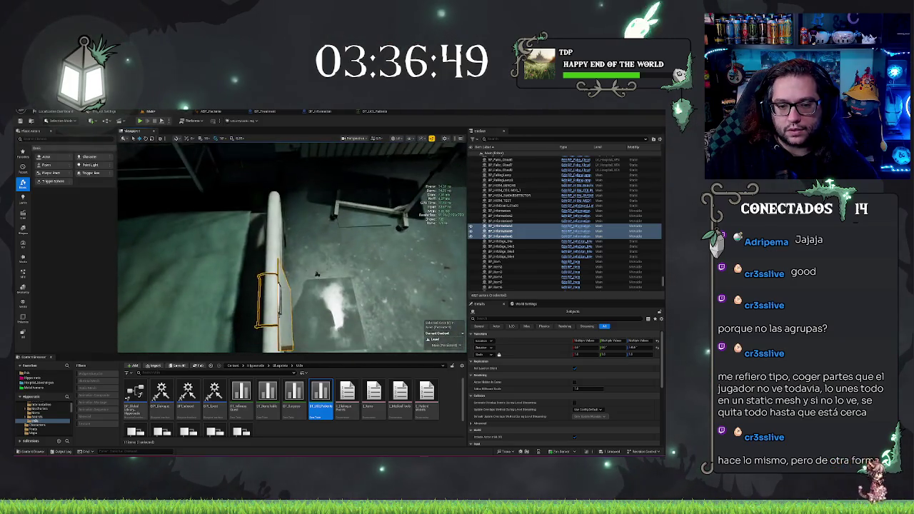
{"action": "left_click", "coordinate": [499, 226]}
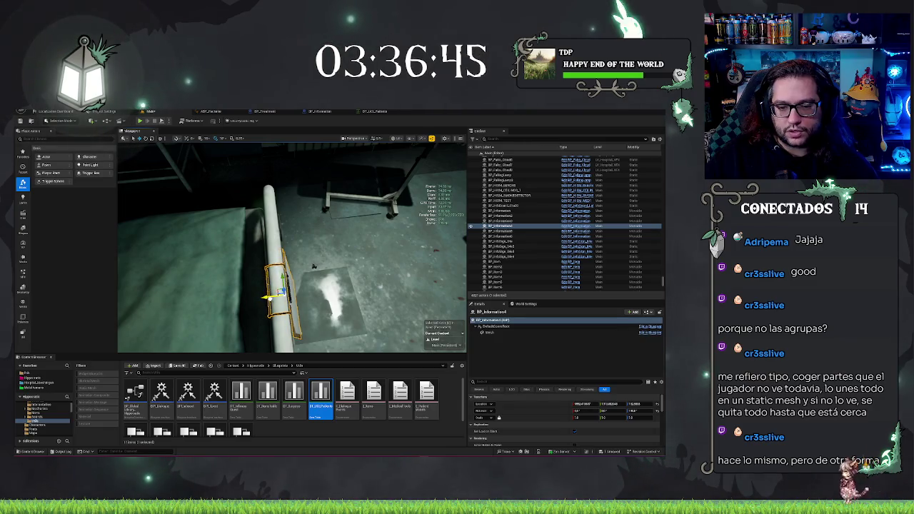
{"action": "key", "text": "Escape"}
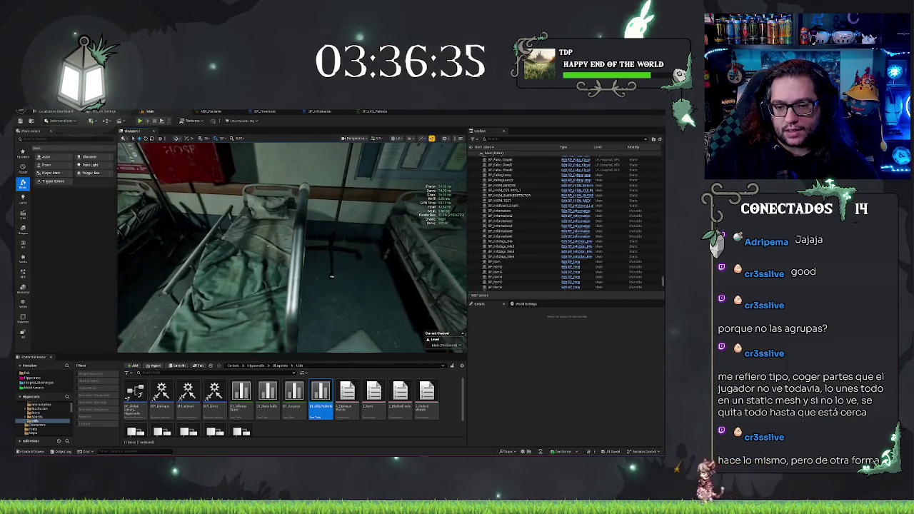
{"action": "left_click", "coordinate": [333, 248]}
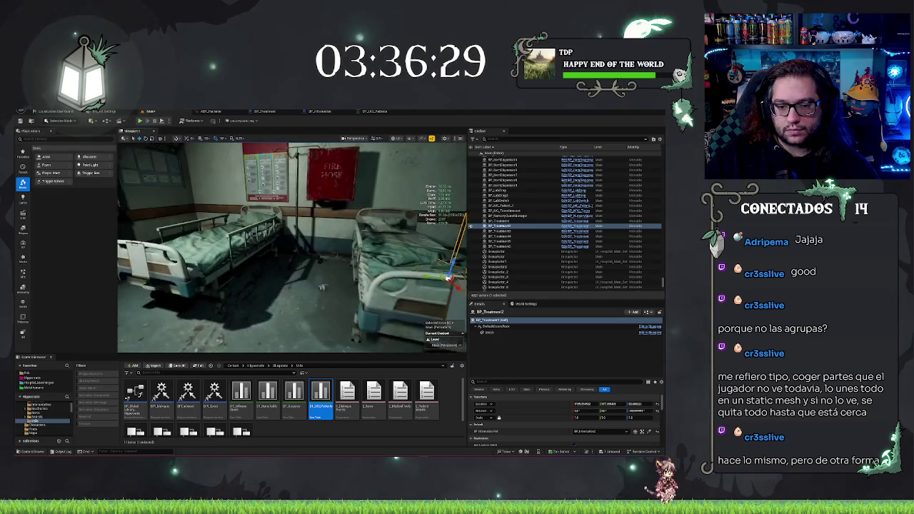
{"action": "key", "text": "ctrl+z"}
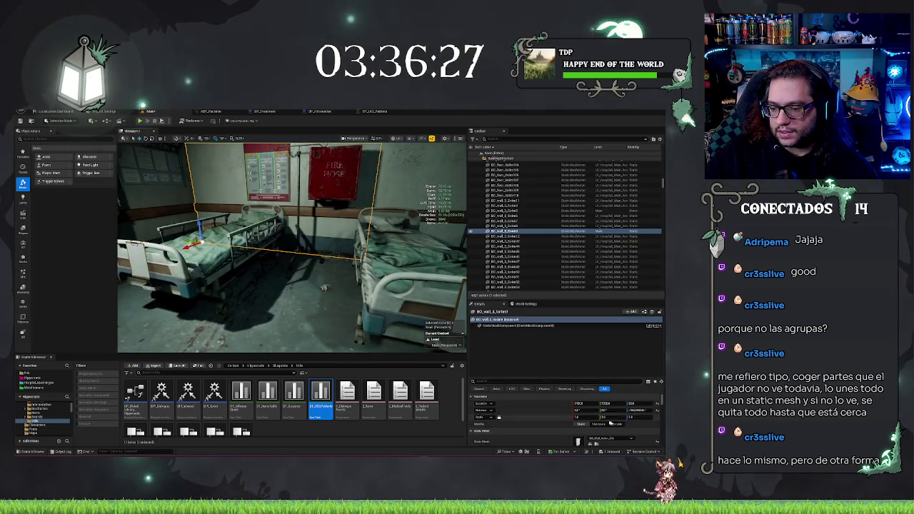
{"action": "key", "text": "ctrl+z"}
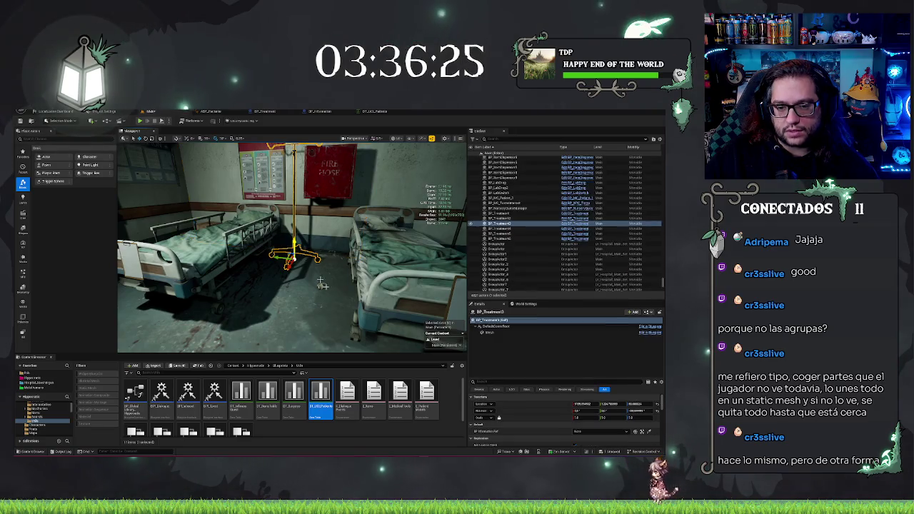
{"action": "key", "text": "ctrl+z"}
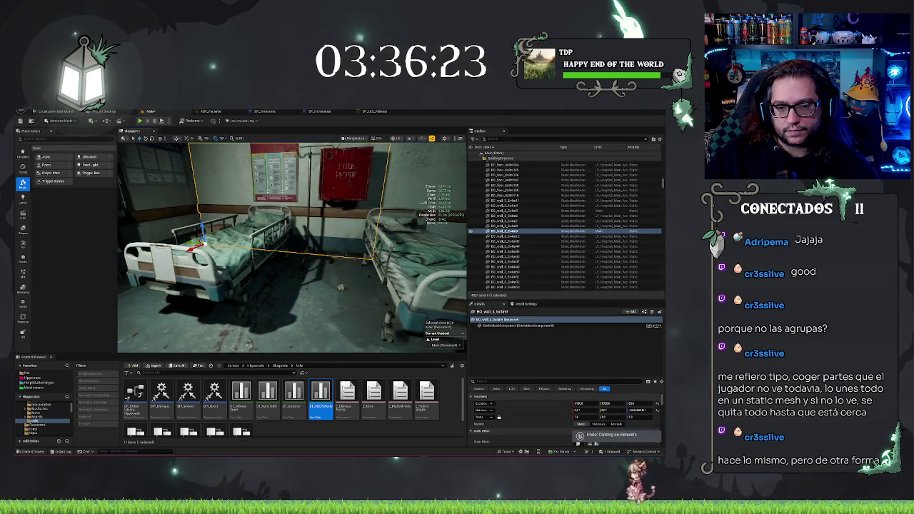
{"action": "key", "text": "ctrl+z"}
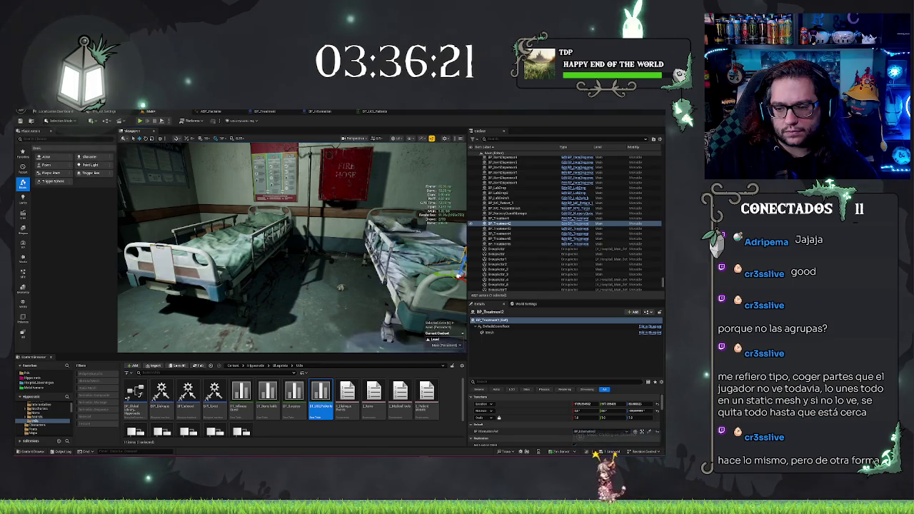
{"action": "key", "text": "f"}
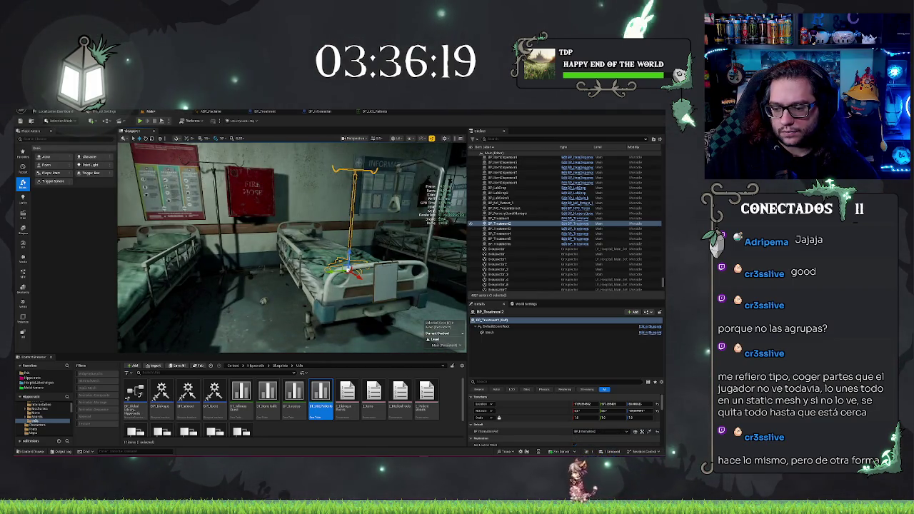
{"action": "key", "text": "ctrl+z"}
{"action": "key", "text": "ctrl+z"}
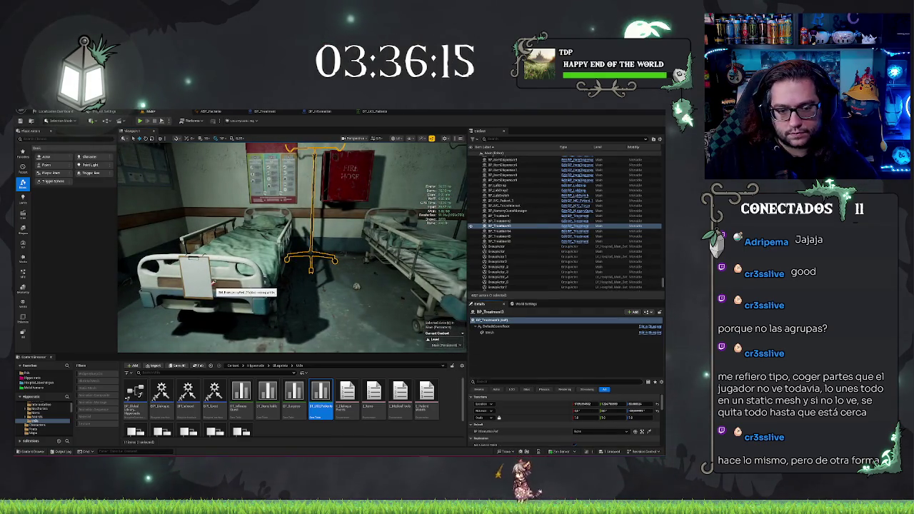
{"action": "key", "text": "ctrl+z"}
{"action": "key", "text": "ctrl+z"}
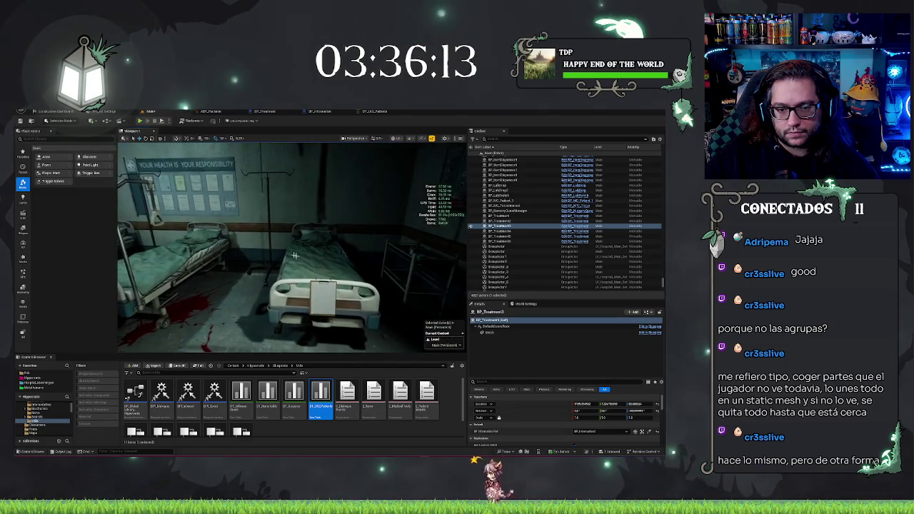
{"action": "key", "text": "ctrl+z"}
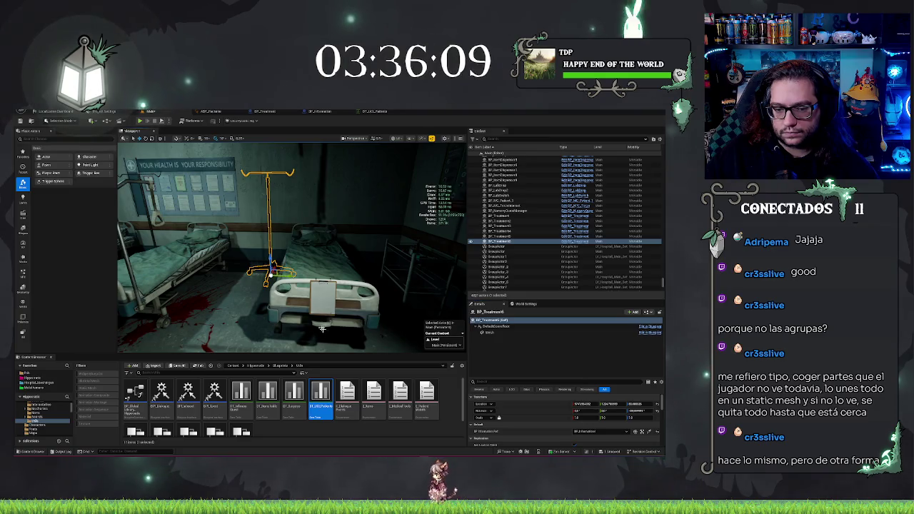
{"action": "key", "text": "ctrl+z"}
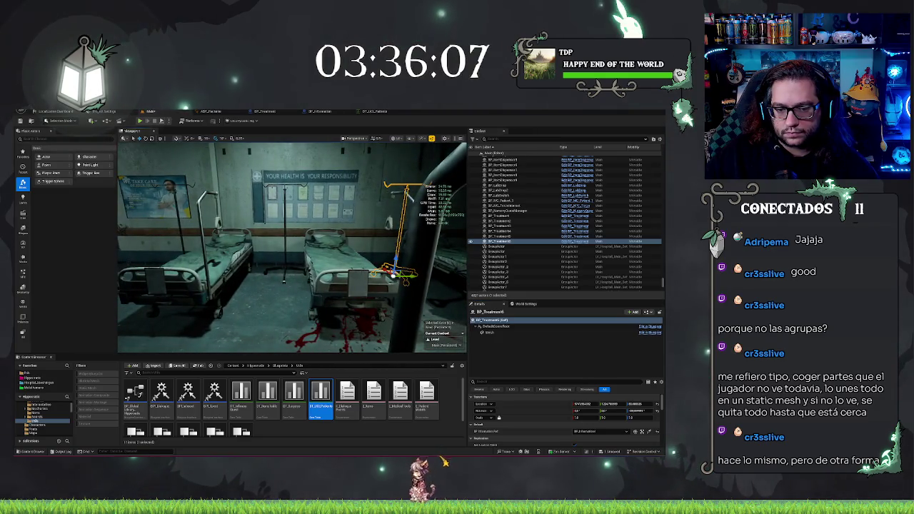
{"action": "key", "text": "ctrl+z"}
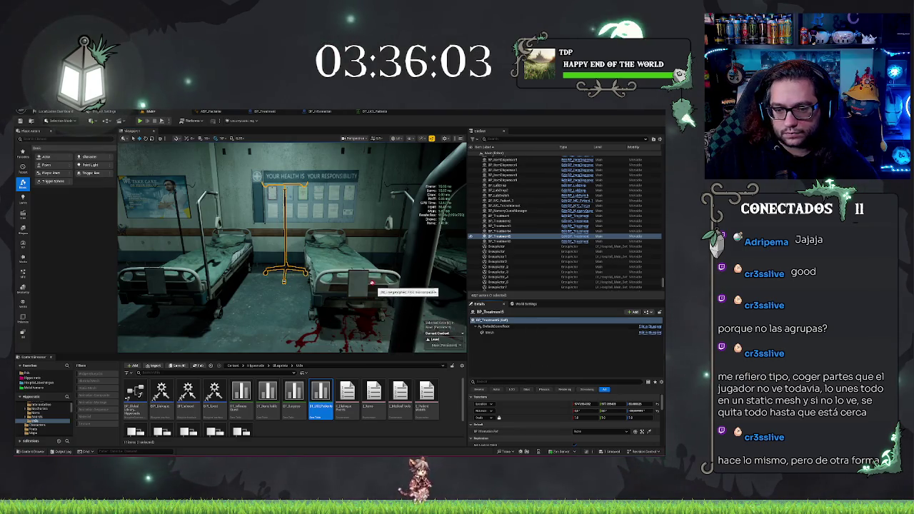
{"action": "left_click_drag", "start_coordinate": [307, 285], "coordinate": [287, 285]}
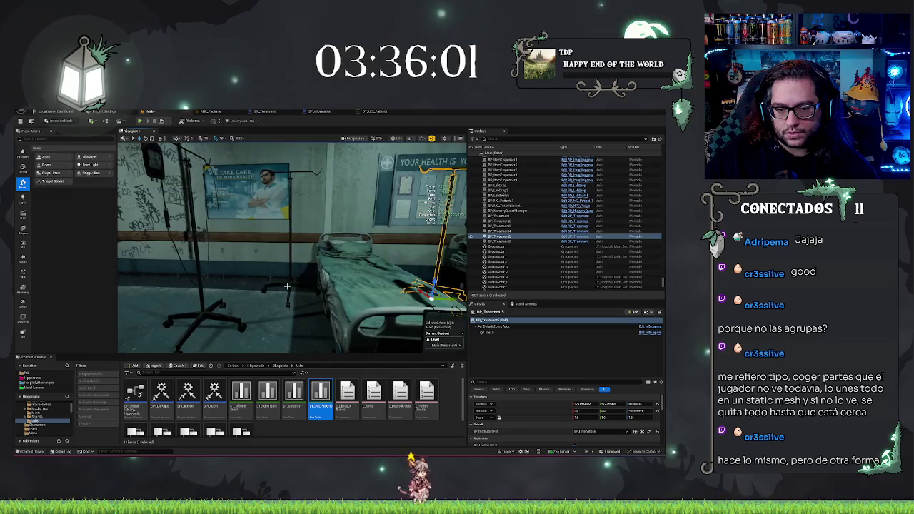
{"action": "double_click", "coordinate": [503, 230]}
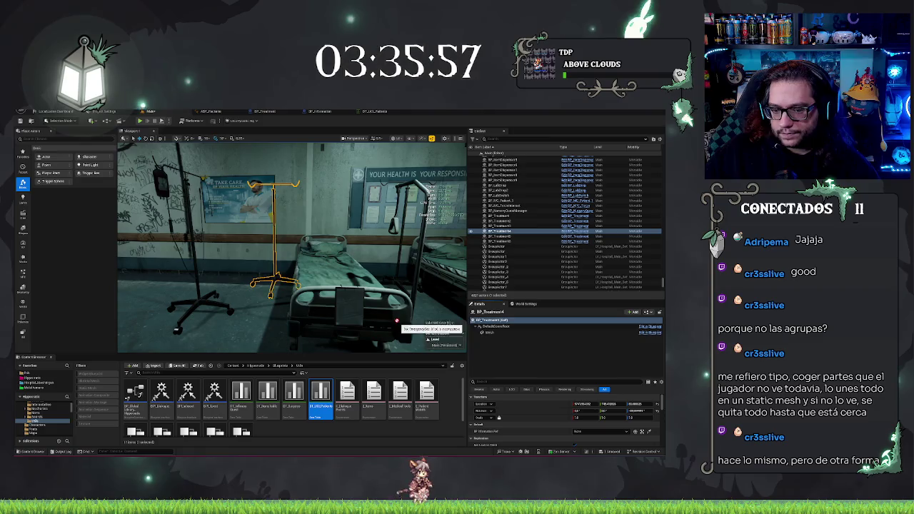
{"action": "key", "text": "Escape"}
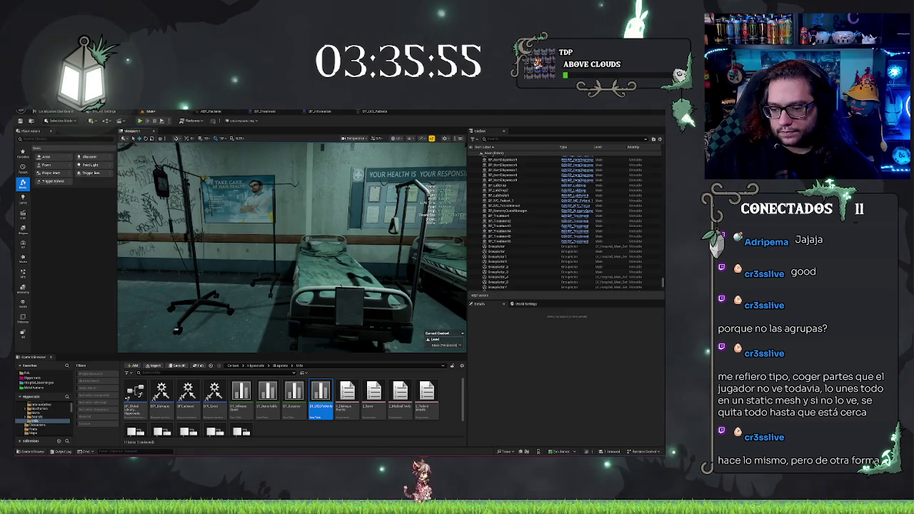
Move the SM_IVstand mesh across the ward floor and check its placement from a wide view
{"action": "left_click", "coordinate": [192, 250]}
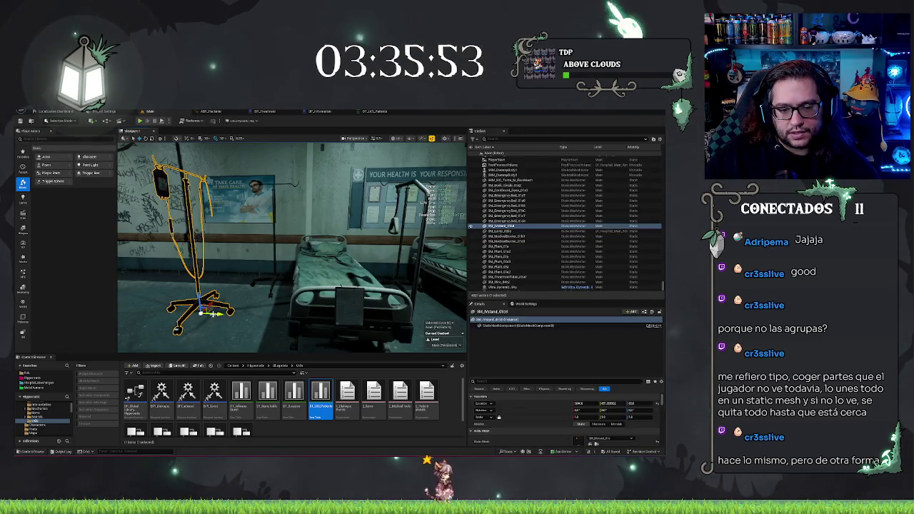
{"action": "mouse_move", "coordinate": [212, 314]}
{"action": "left_mouse_down"}
{"action": "mouse_move", "coordinate": [164, 290]}
{"action": "mouse_move", "coordinate": [159, 298]}
{"action": "left_mouse_up"}
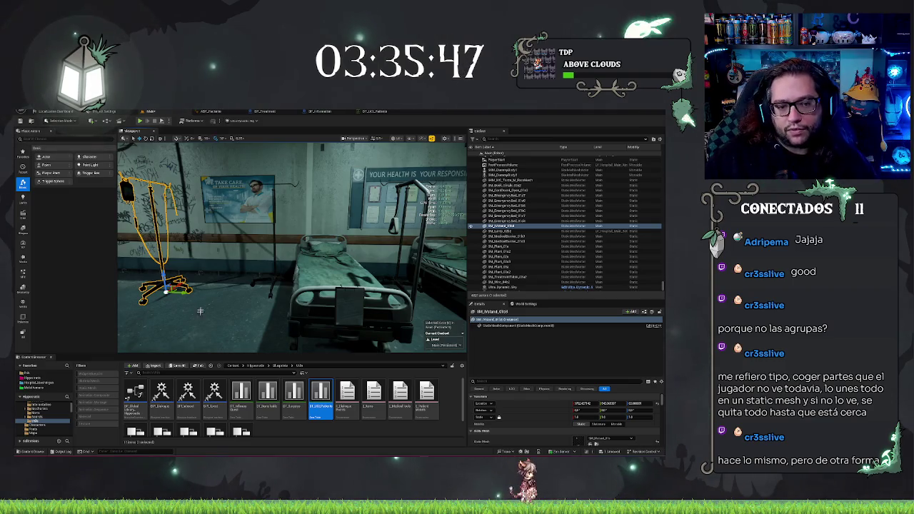
{"action": "key", "text": "f"}
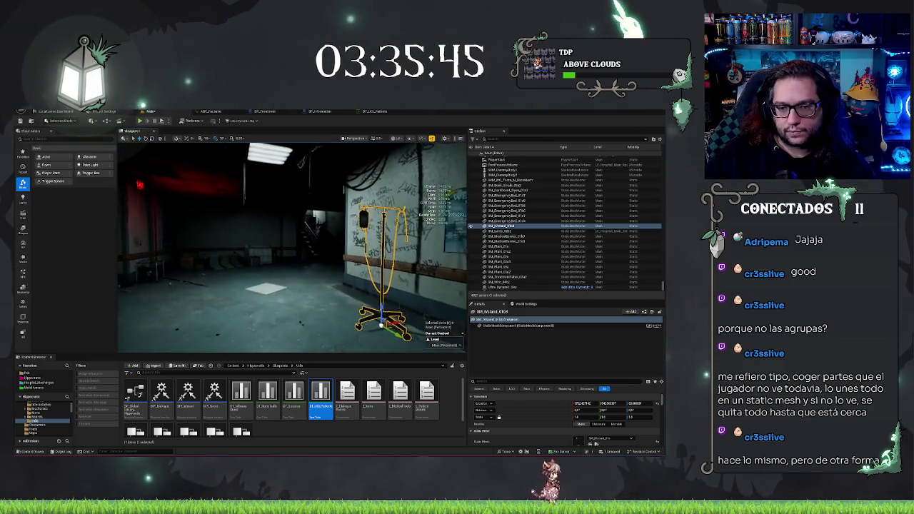
{"action": "left_click_drag", "start_coordinate": [287, 293], "coordinate": [287, 293]}
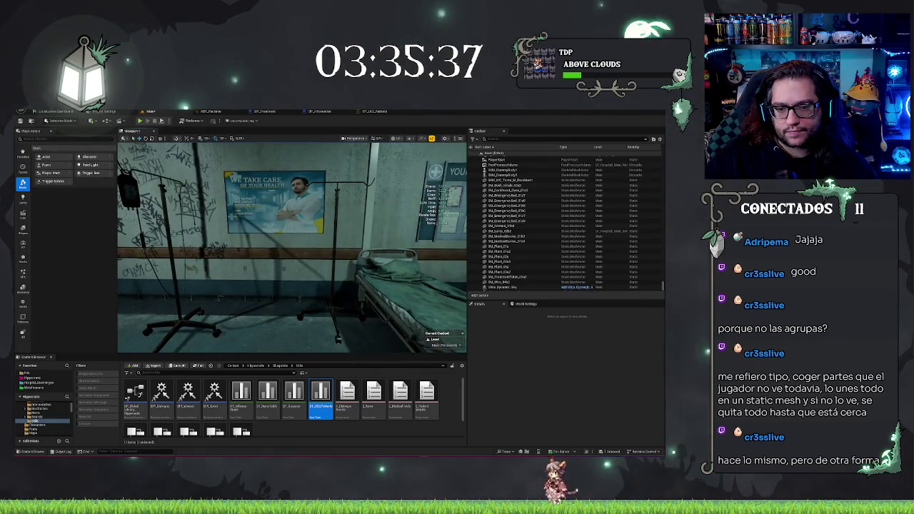
{"action": "left_click_drag", "start_coordinate": [288, 293], "coordinate": [288, 293]}
{"action": "left_click", "coordinate": [329, 111]}
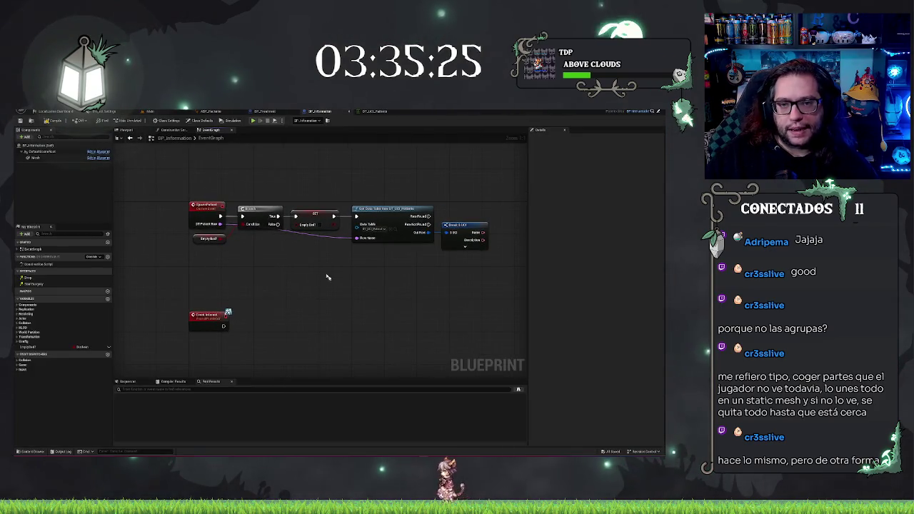
Pan the BP_Information graph to review the SpawnPatient chain and its Break node
{"action": "left_click_drag", "start_coordinate": [318, 293], "coordinate": [416, 309]}
{"action": "left_click_drag", "start_coordinate": [269, 206], "coordinate": [529, 299]}
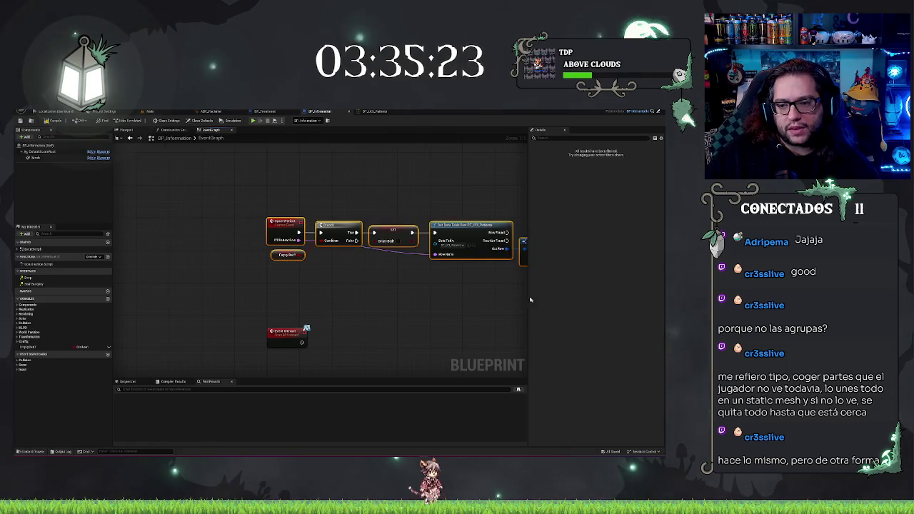
{"action": "left_click", "coordinate": [454, 275]}
{"action": "left_click_drag", "start_coordinate": [404, 297], "coordinate": [290, 325]}
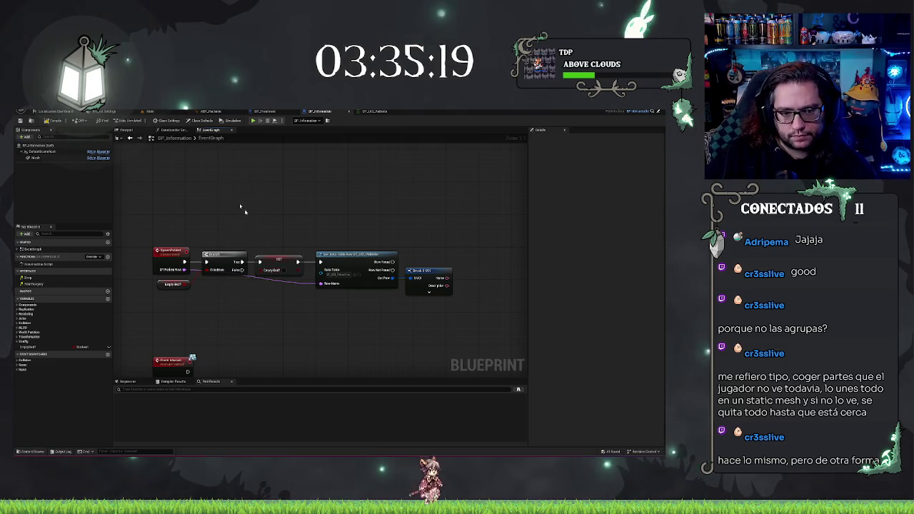
{"action": "mouse_move", "coordinate": [184, 224]}
{"action": "left_mouse_down"}
{"action": "mouse_move", "coordinate": [369, 308]}
{"action": "mouse_move", "coordinate": [274, 273]}
{"action": "left_mouse_up"}
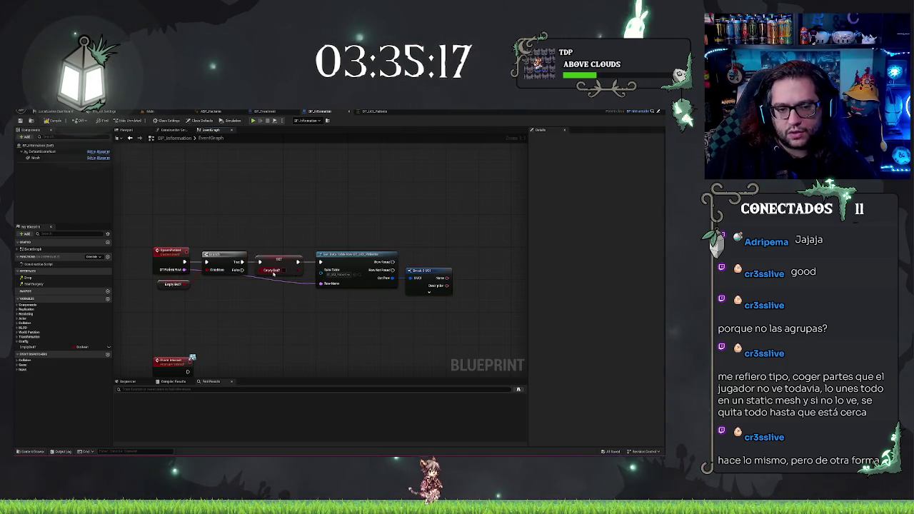
{"action": "left_click", "coordinate": [169, 270]}
{"action": "left_click", "coordinate": [266, 304]}
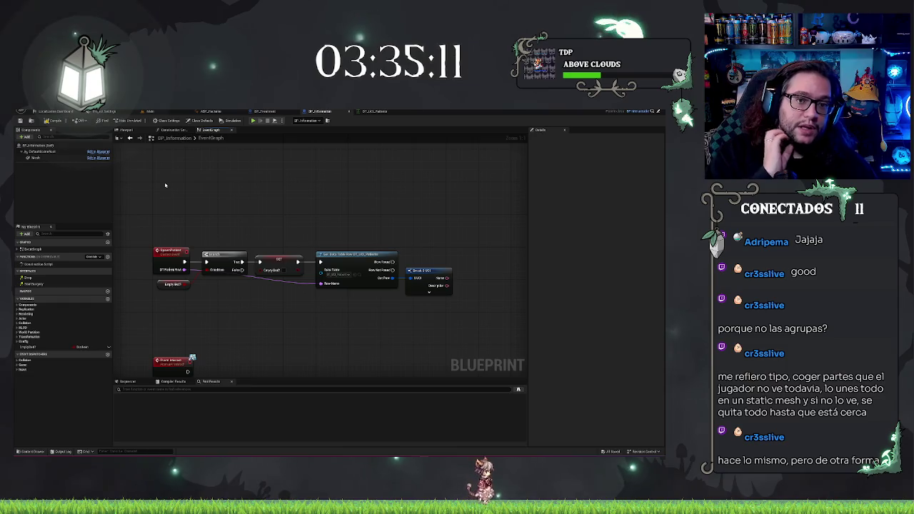
Pan over the right-hand nodes and Event Interact, then return to the level editor
{"action": "mouse_move", "coordinate": [165, 185]}
{"action": "left_mouse_down"}
{"action": "mouse_move", "coordinate": [312, 275]}
{"action": "mouse_move", "coordinate": [450, 316]}
{"action": "mouse_move", "coordinate": [184, 205]}
{"action": "left_mouse_up"}
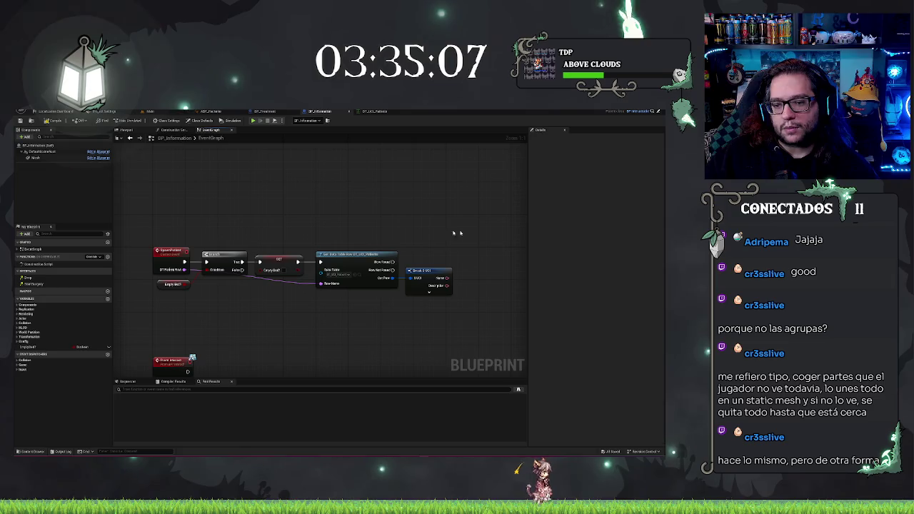
{"action": "left_click_drag", "start_coordinate": [366, 207], "coordinate": [400, 181]}
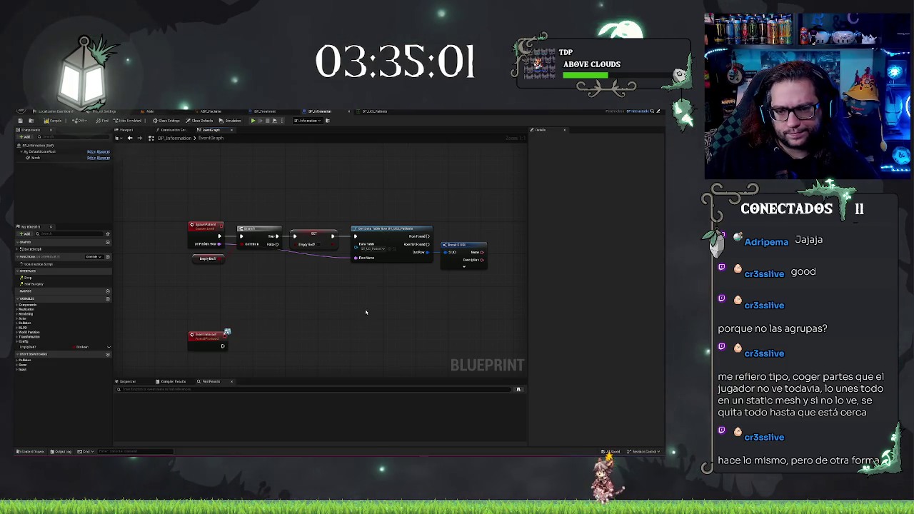
{"action": "left_click_drag", "start_coordinate": [365, 312], "coordinate": [326, 291]}
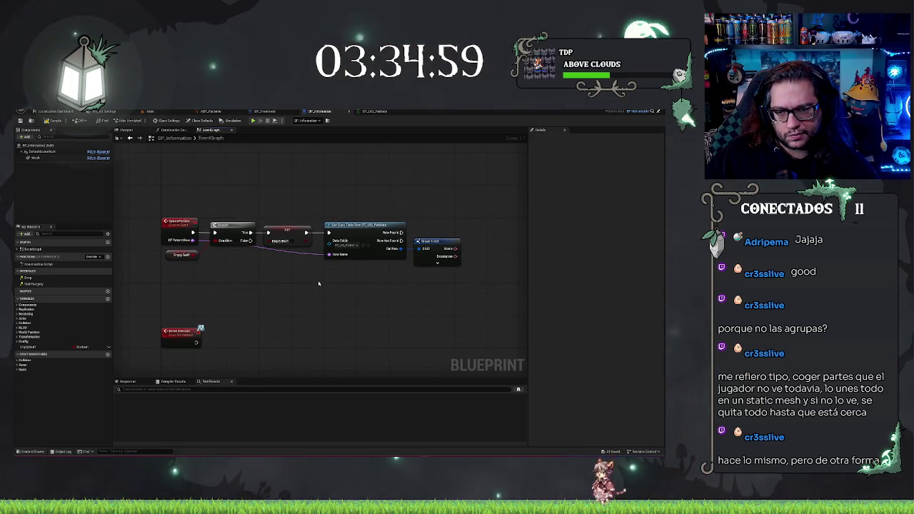
{"action": "left_click_drag", "start_coordinate": [382, 301], "coordinate": [275, 295]}
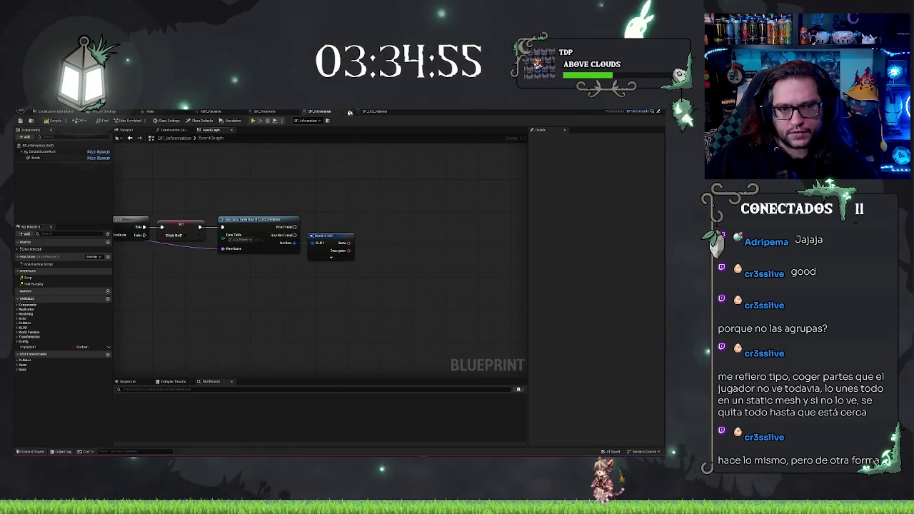
{"action": "left_click_drag", "start_coordinate": [266, 154], "coordinate": [335, 143]}
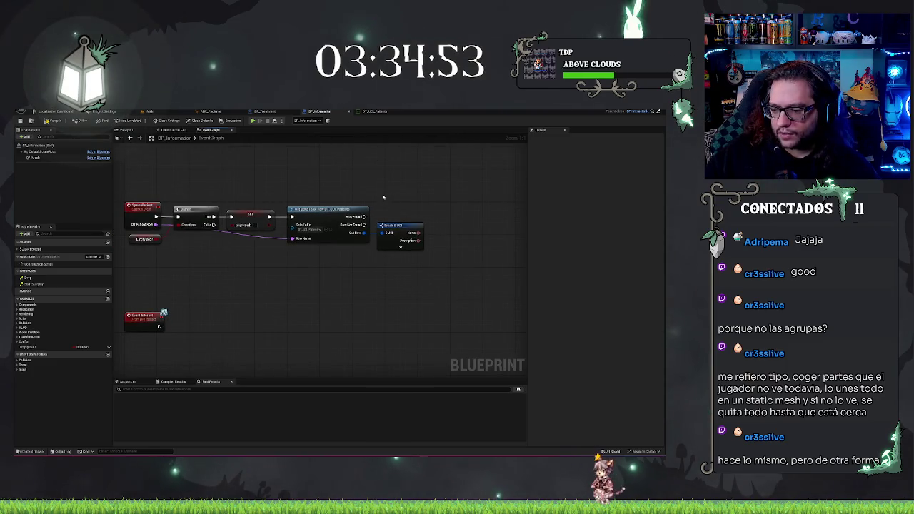
{"action": "left_click_drag", "start_coordinate": [247, 169], "coordinate": [280, 170]}
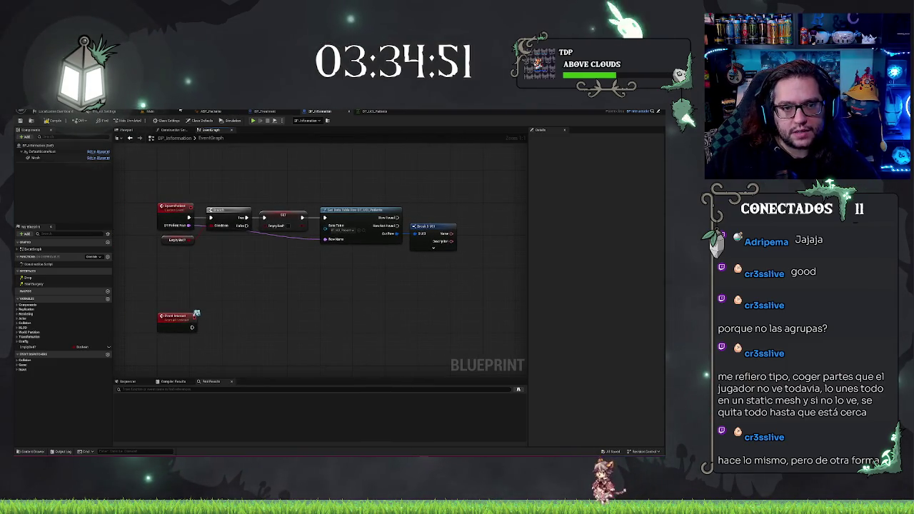
{"action": "left_click", "coordinate": [170, 112]}
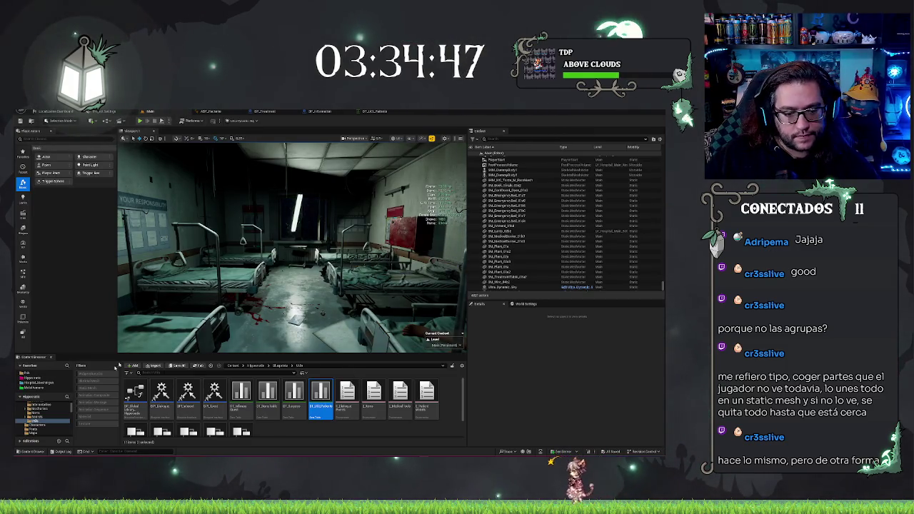
Open the Menus folder and fly the camera close to the bed's clipboard
{"action": "left_click", "coordinate": [36, 414]}
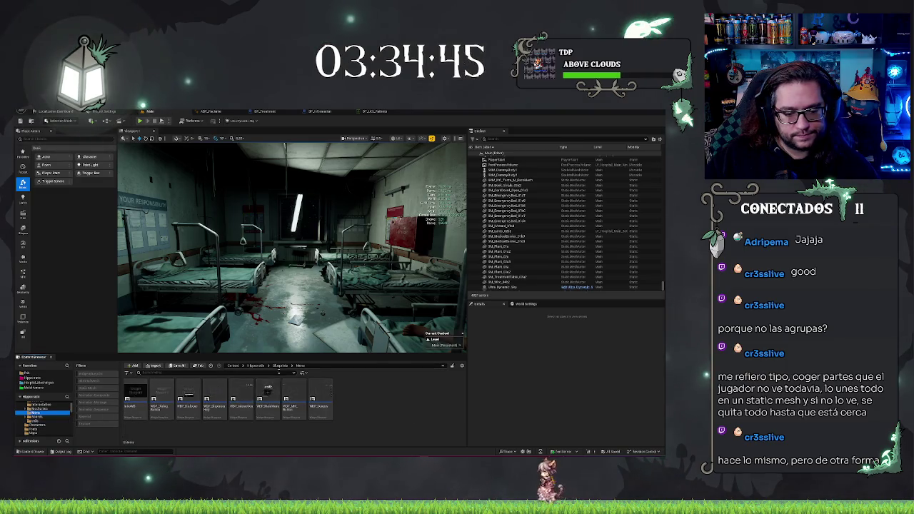
{"action": "mouse_move", "coordinate": [293, 250]}
{"action": "left_mouse_down"}
{"action": "mouse_move", "coordinate": [282, 271]}
{"action": "mouse_move", "coordinate": [293, 250]}
{"action": "mouse_move", "coordinate": [285, 260]}
{"action": "mouse_move", "coordinate": [285, 242]}
{"action": "left_mouse_up"}
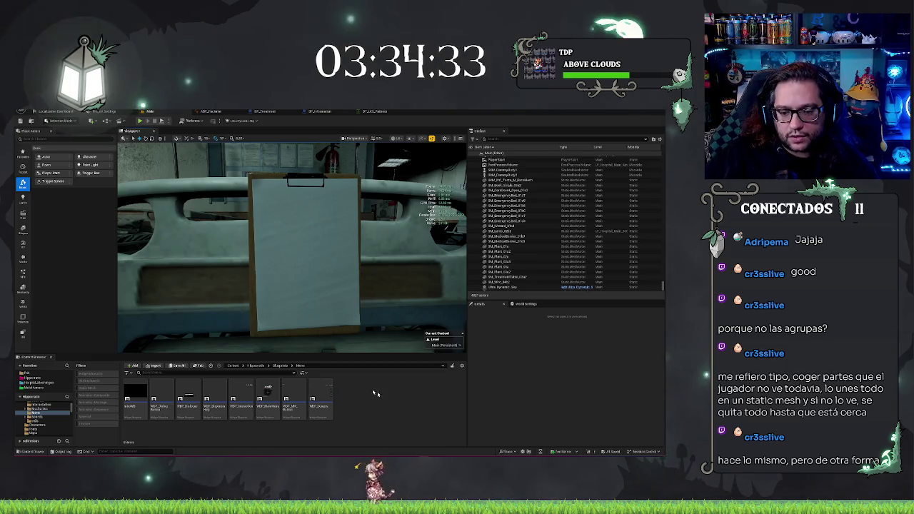
{"action": "right_click", "coordinate": [364, 402]}
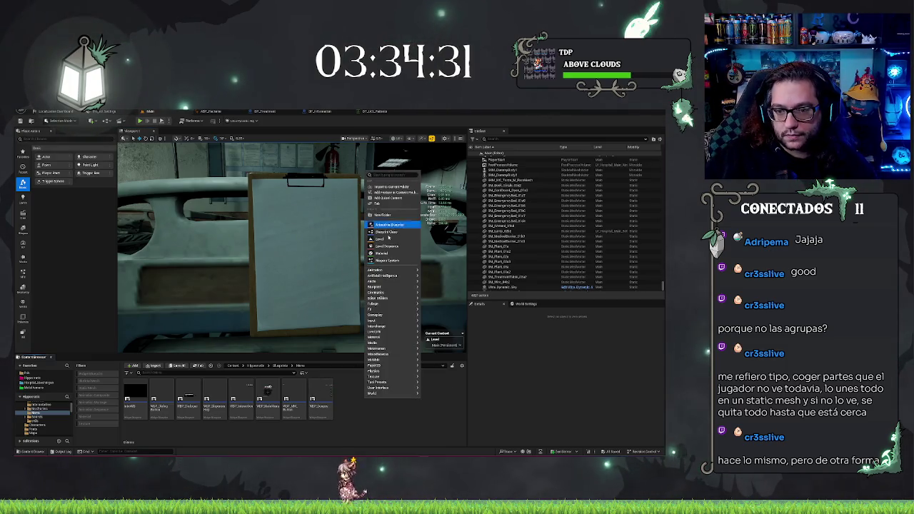
Create a Widget Blueprint with User Widget as parent in Menus and open it in the designer
{"action": "right_click", "coordinate": [369, 421]}
{"action": "type", "text": "idget"}
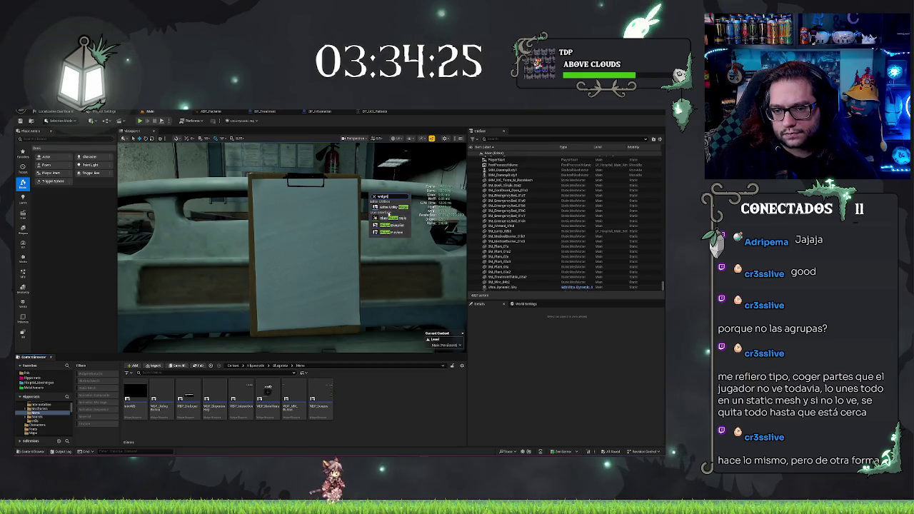
{"action": "left_click", "coordinate": [391, 226]}
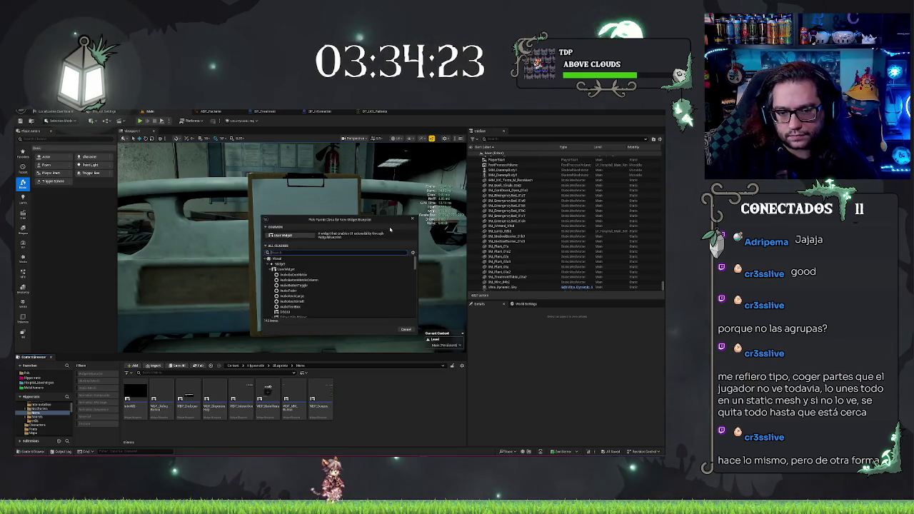
{"action": "left_click", "coordinate": [282, 235]}
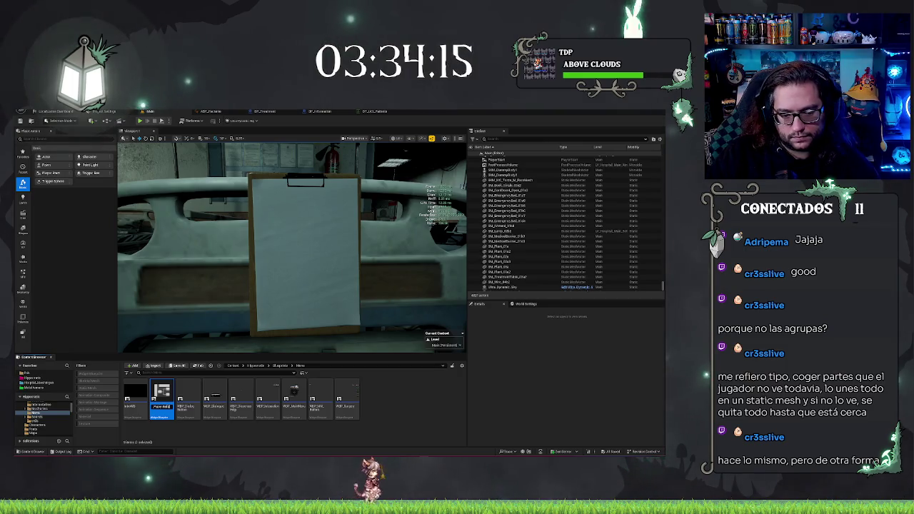
{"action": "key", "text": "Return"}
{"action": "double_click", "coordinate": [320, 396]}
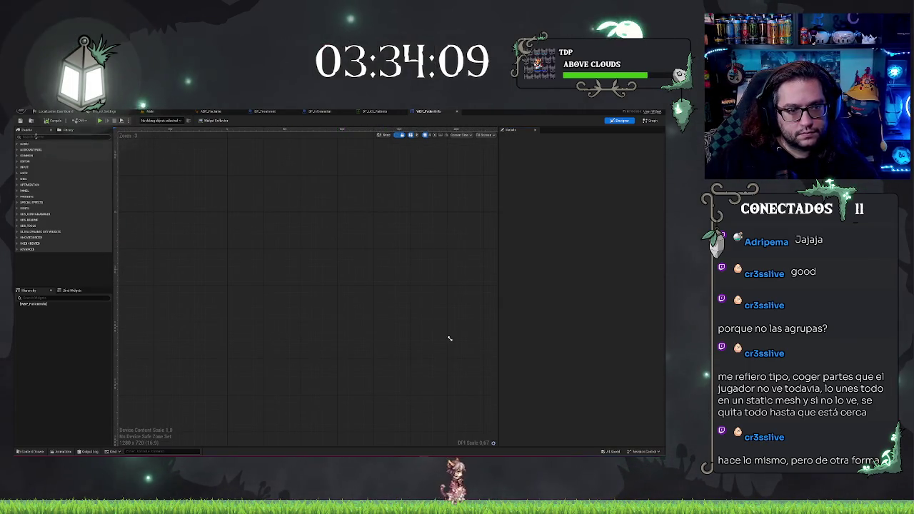
{"action": "type", "text": "canvas"}
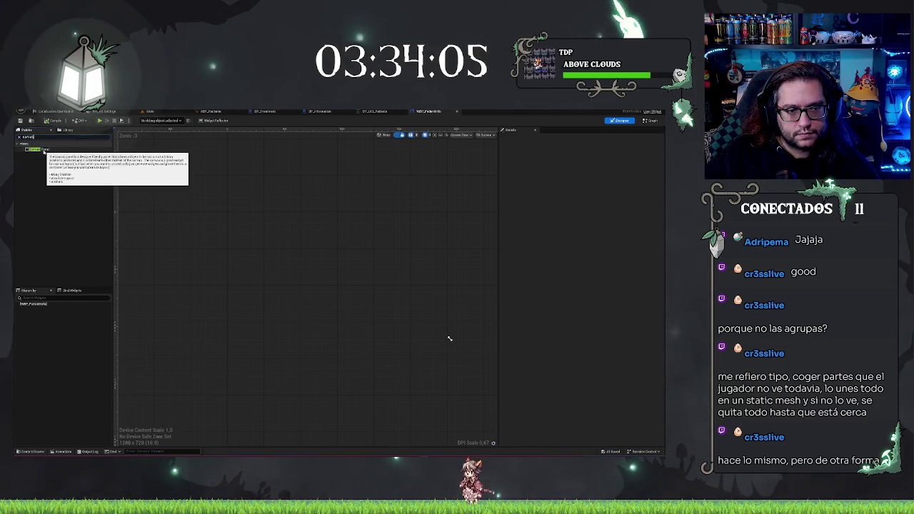
{"action": "left_click_drag", "start_coordinate": [44, 151], "coordinate": [47, 349]}
{"action": "left_click_drag", "start_coordinate": [39, 306], "coordinate": [40, 305]}
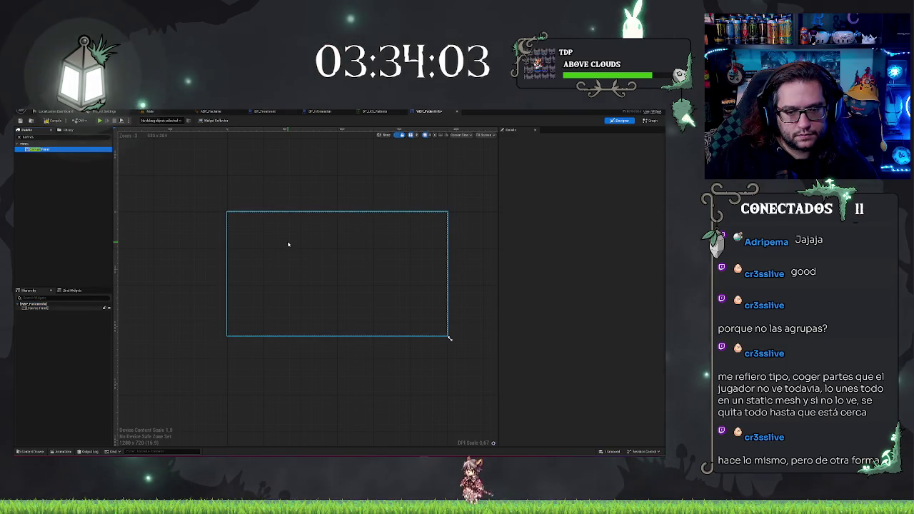
{"action": "left_click_drag", "start_coordinate": [365, 197], "coordinate": [323, 221]}
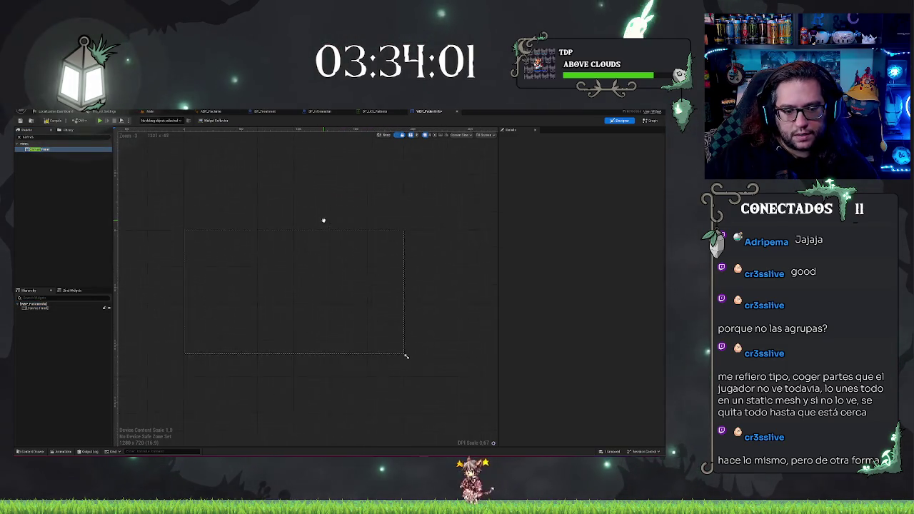
{"action": "left_click", "coordinate": [30, 307]}
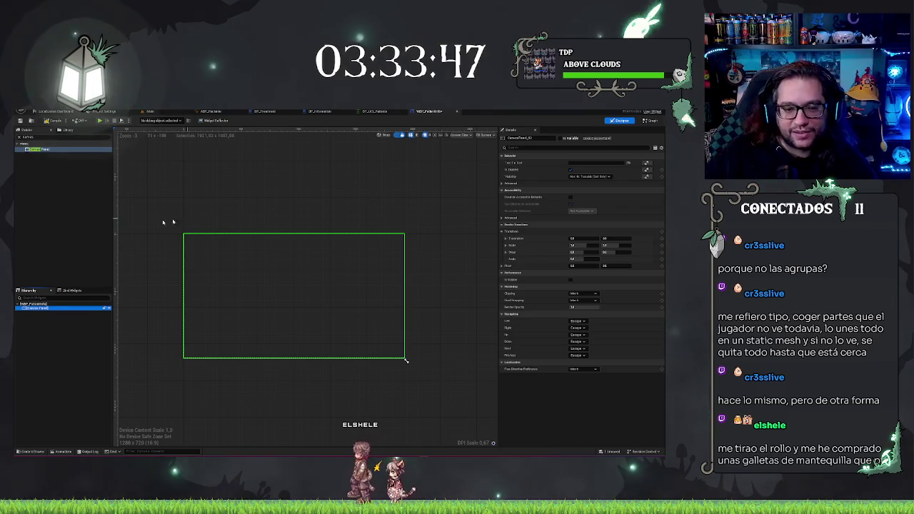
{"action": "left_click", "coordinate": [37, 312]}
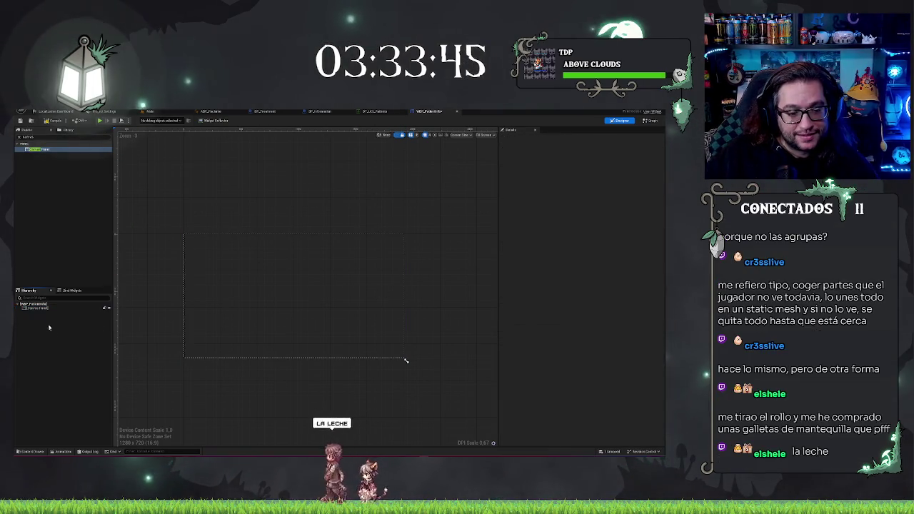
{"action": "left_click", "coordinate": [405, 360]}
{"action": "key", "text": "Delete"}
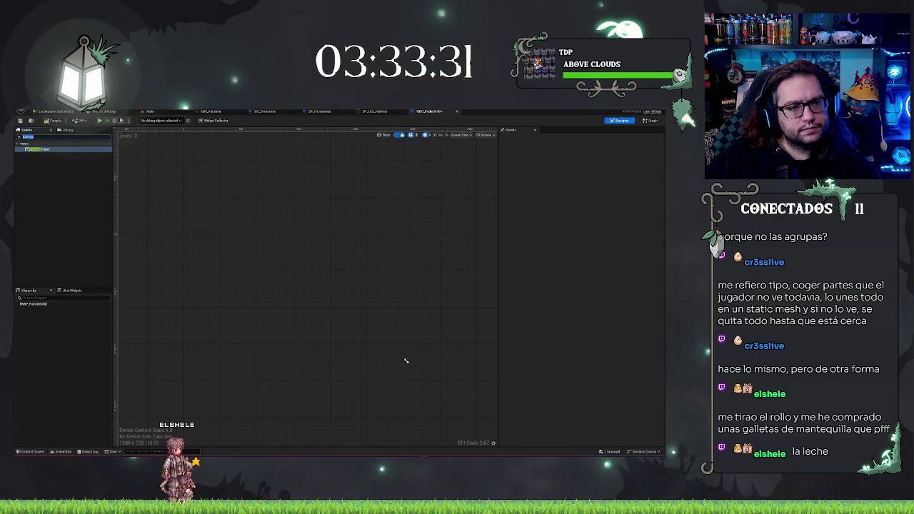
{"action": "mouse_move", "coordinate": [62, 153]}
{"action": "left_mouse_down"}
{"action": "mouse_move", "coordinate": [64, 309]}
{"action": "mouse_move", "coordinate": [46, 308]}
{"action": "left_mouse_up"}
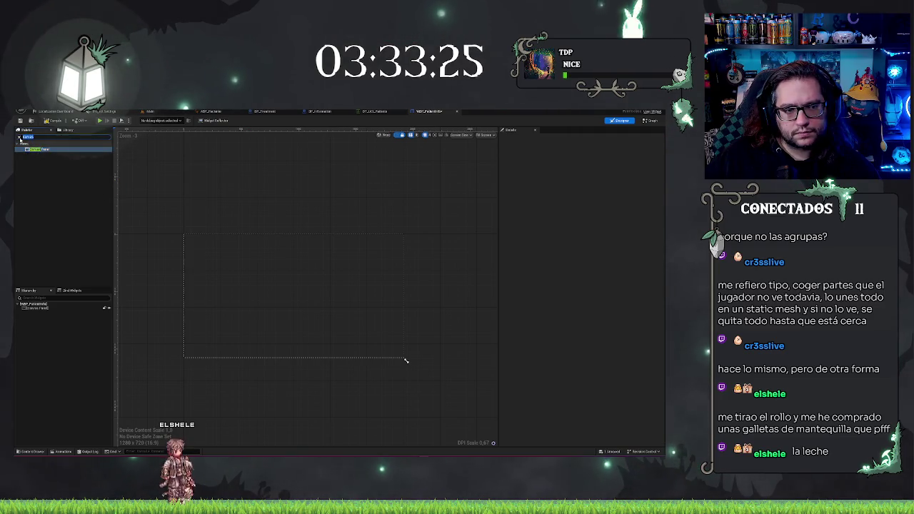
Place a SizeBox inside the Canvas Panel, then delete the Canvas Panel so SizeBox is root
{"action": "type", "text": "ize"}
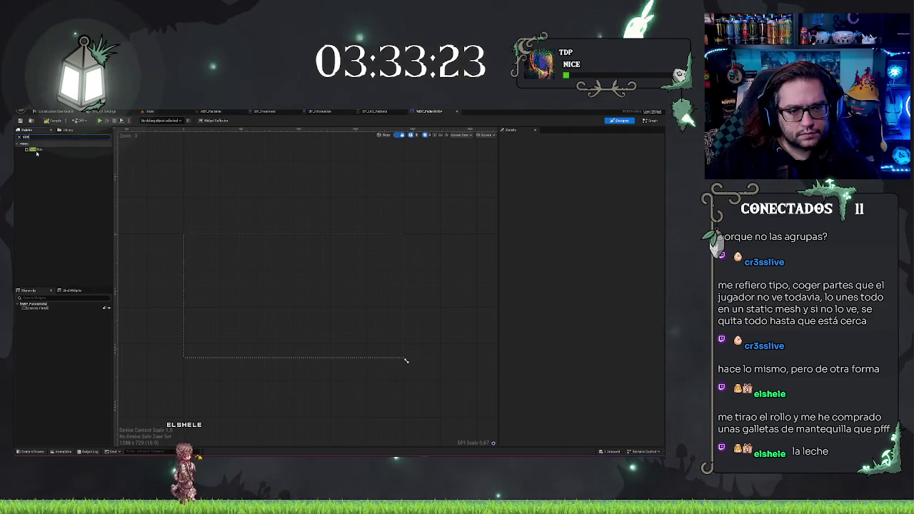
{"action": "left_click_drag", "start_coordinate": [37, 316], "coordinate": [33, 306]}
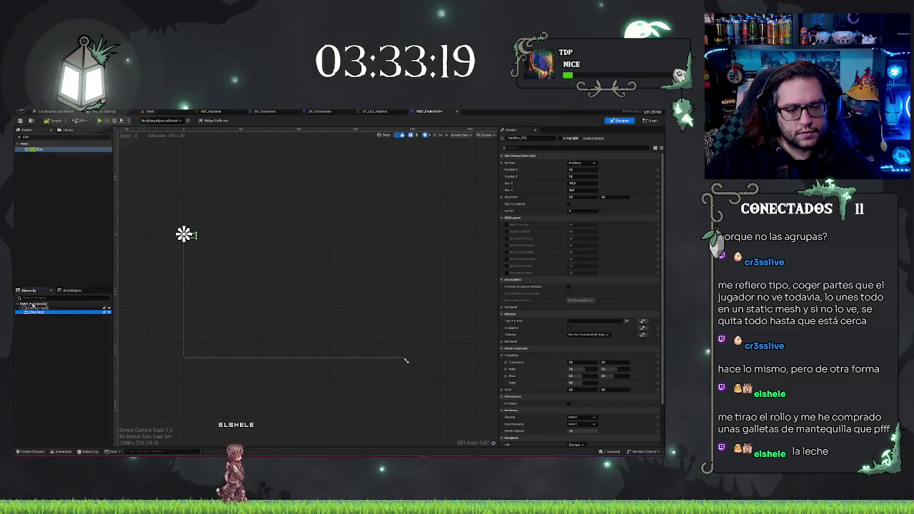
{"action": "left_click", "coordinate": [30, 307]}
{"action": "key", "text": "Delete"}
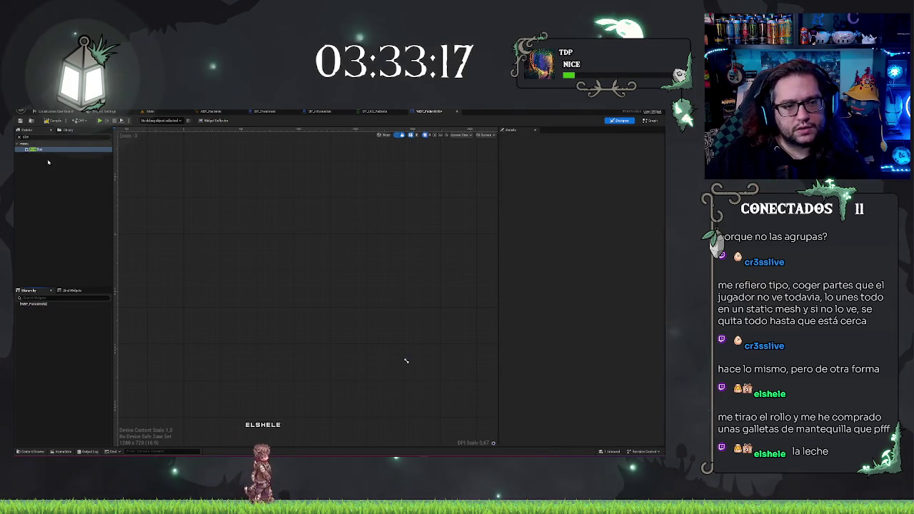
Enable Width Override and Height Override on the SizeBox
{"action": "left_click", "coordinate": [406, 361]}
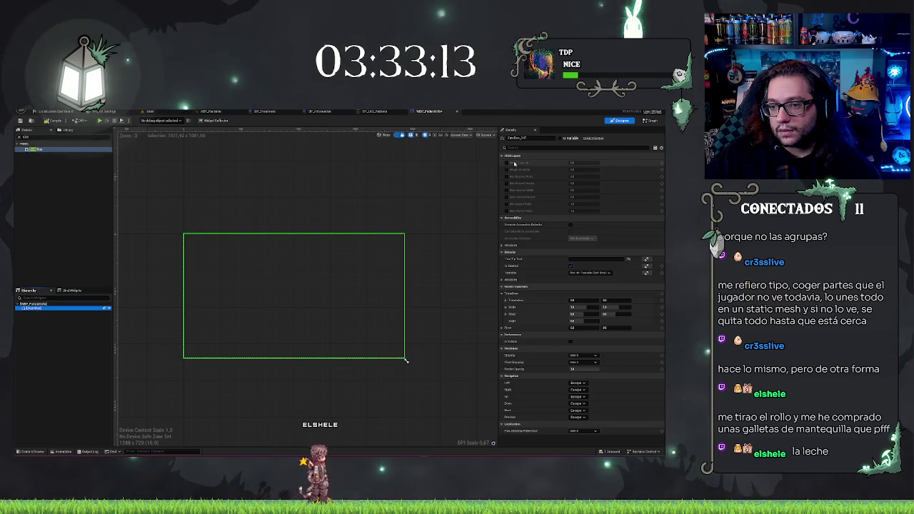
{"action": "left_click", "coordinate": [575, 161]}
{"action": "left_click", "coordinate": [506, 170]}
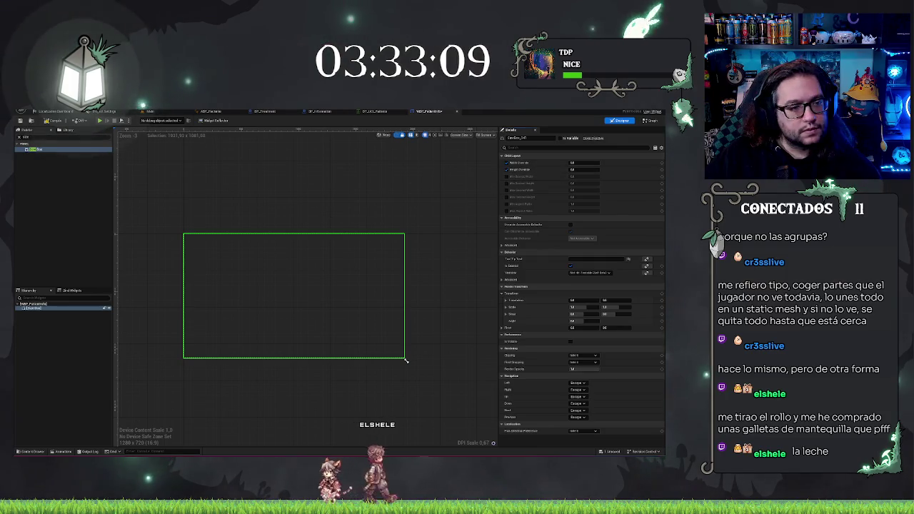
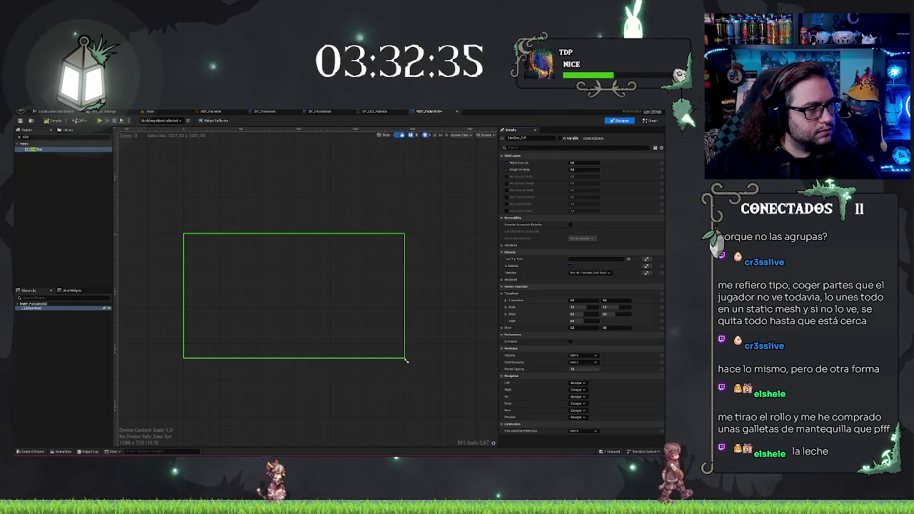
Enable the size box's width and height overrides, setting the height to 1080
{"action": "left_click", "coordinate": [580, 163]}
{"action": "left_click", "coordinate": [579, 163]}
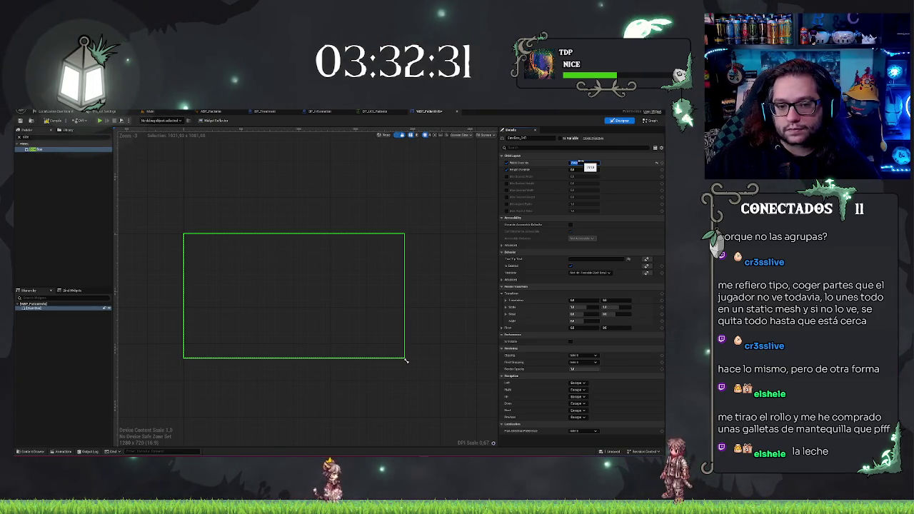
{"action": "key", "text": "Tab"}
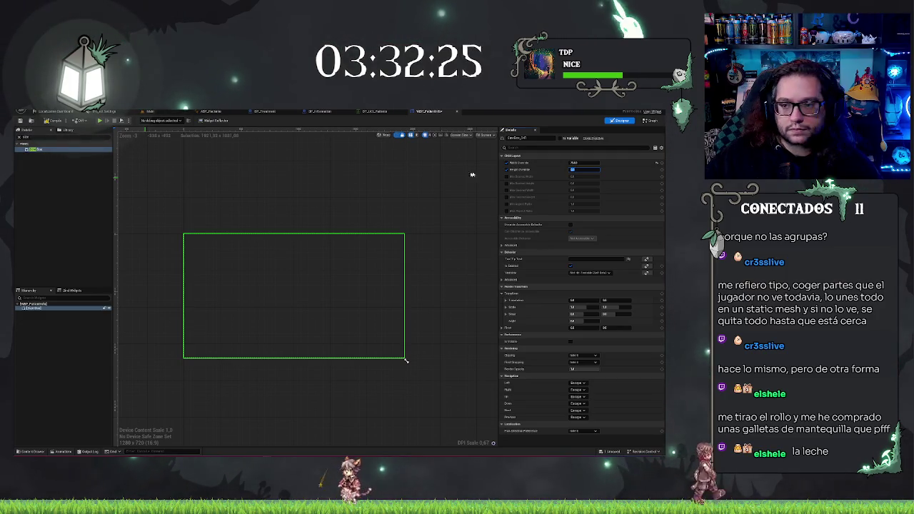
{"action": "type", "text": "1080"}
{"action": "left_click", "coordinate": [41, 349]}
{"action": "left_click", "coordinate": [224, 240]}
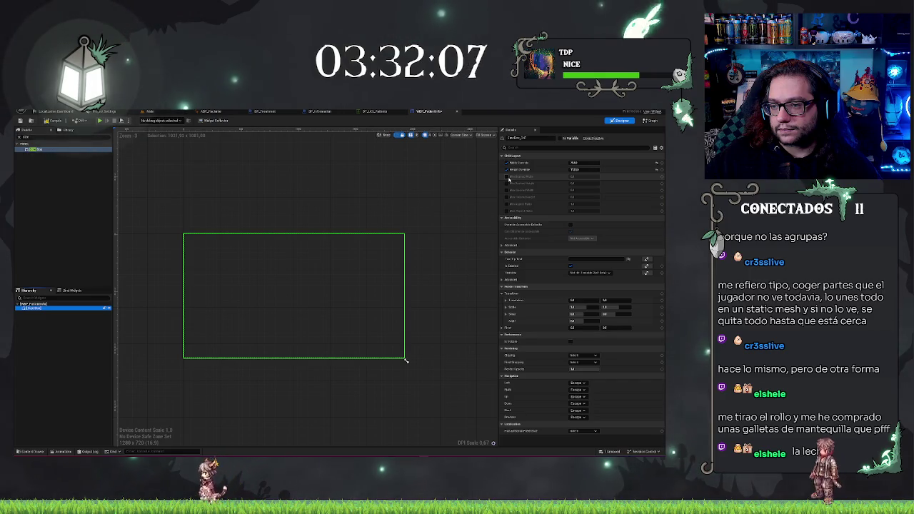
Enable the size box's Min Desired Width, then select the hierarchy root
{"action": "left_click", "coordinate": [507, 176]}
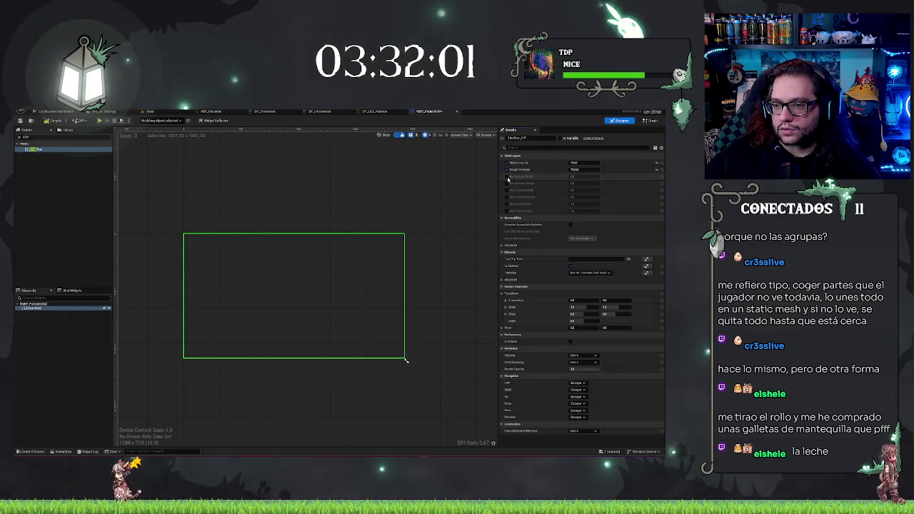
{"action": "left_click", "coordinate": [61, 350]}
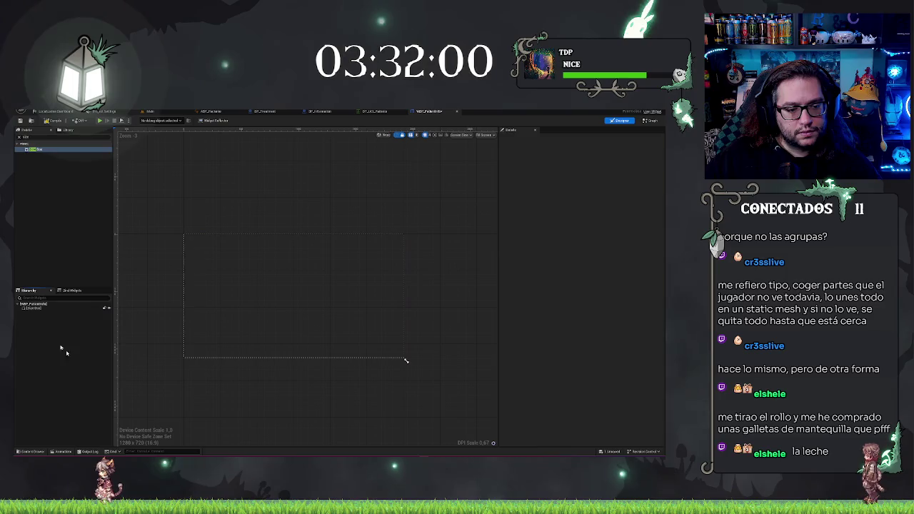
{"action": "left_click", "coordinate": [21, 305]}
Wrap the Size Box with a Canvas Panel from the Hierarchy's Wrap With menu
{"action": "right_click", "coordinate": [21, 306]}
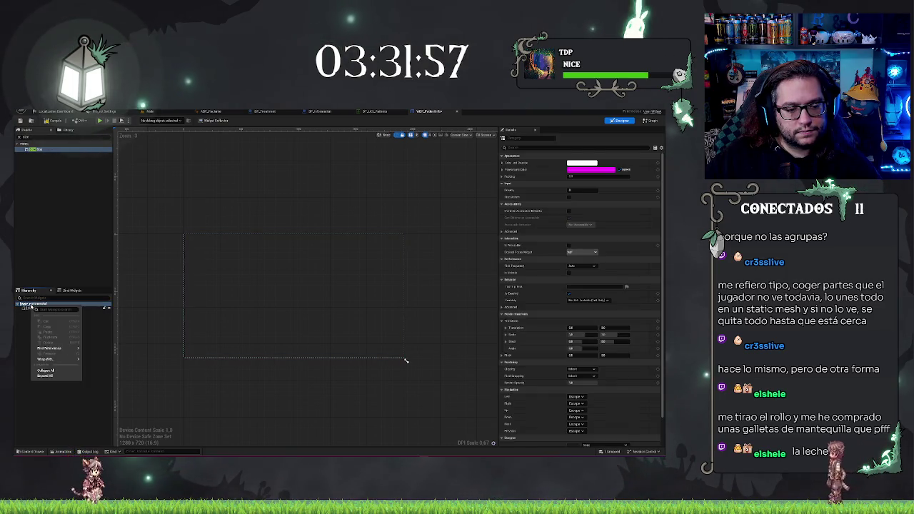
{"action": "left_click", "coordinate": [25, 308]}
{"action": "right_click", "coordinate": [25, 308]}
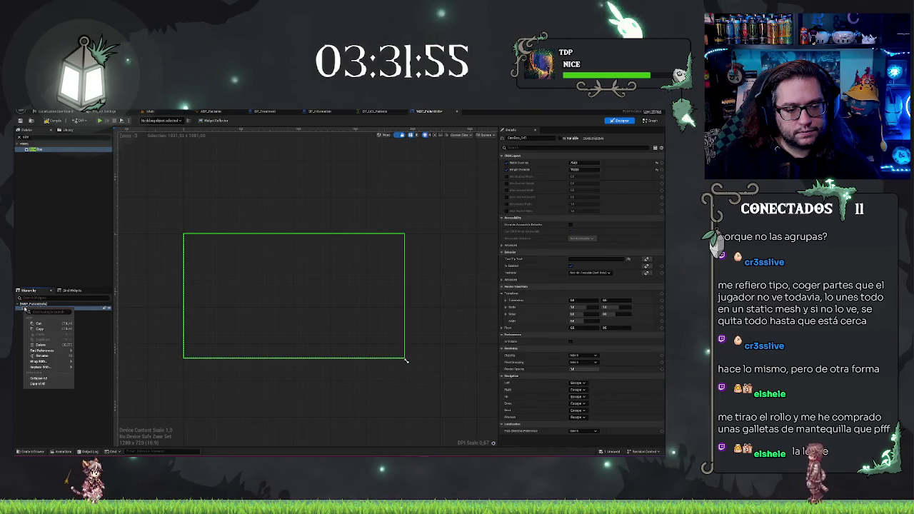
{"action": "mouse_move", "coordinate": [43, 361]}
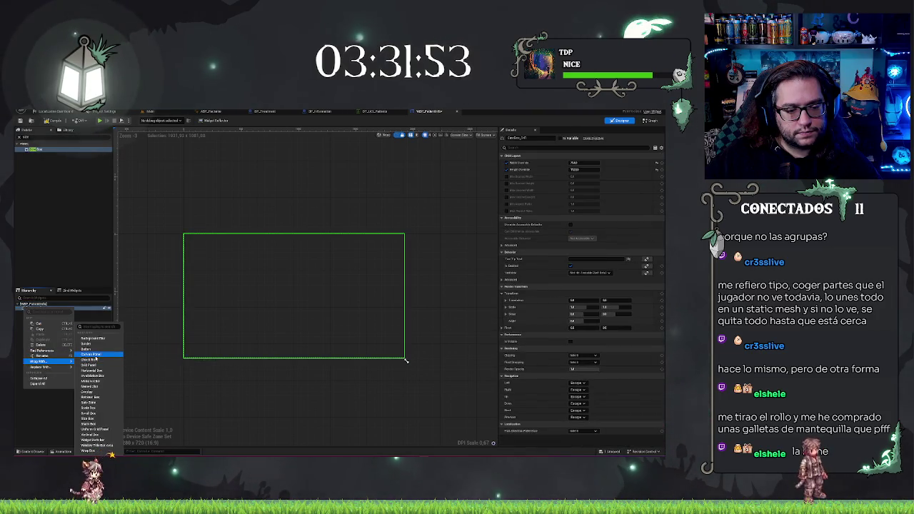
{"action": "left_click", "coordinate": [95, 355]}
{"action": "left_click", "coordinate": [39, 312]}
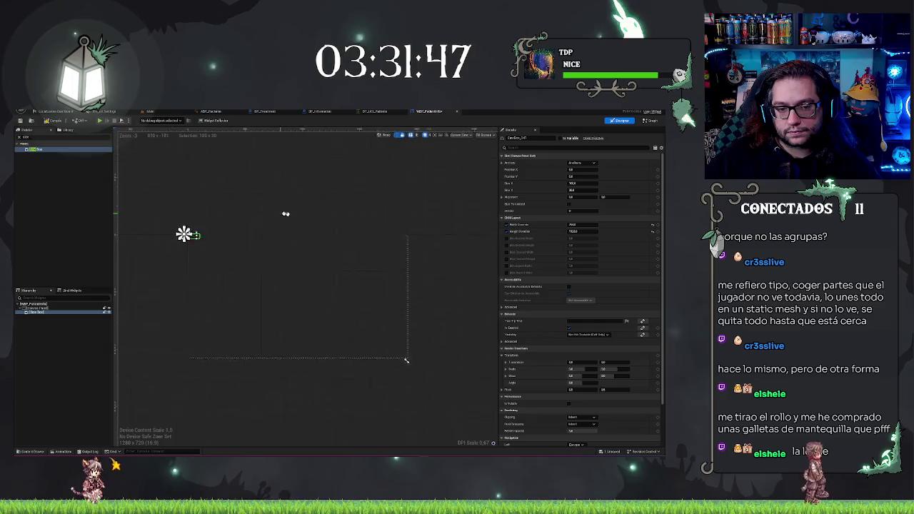
{"action": "left_click", "coordinate": [598, 160]}
Set the size box's Size X to 1920 and its width and height overrides to 750
{"action": "left_click", "coordinate": [581, 173]}
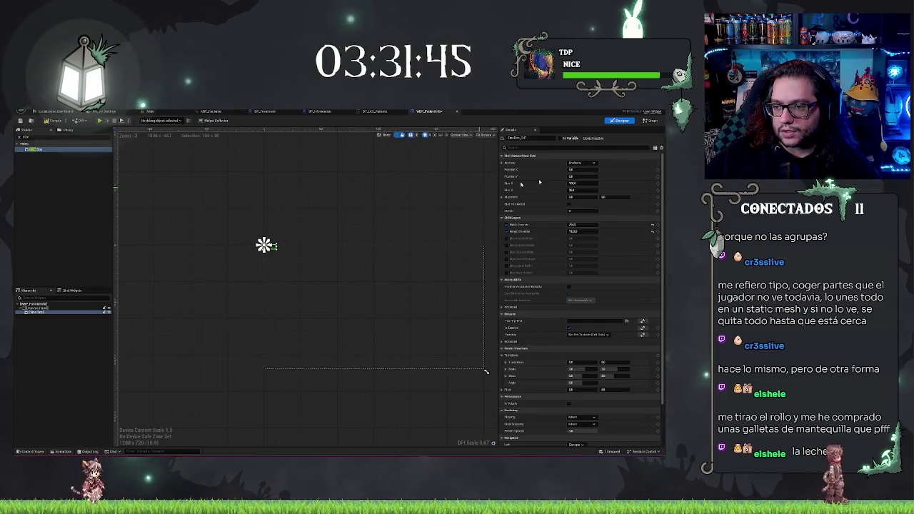
{"action": "type", "text": "1920"}
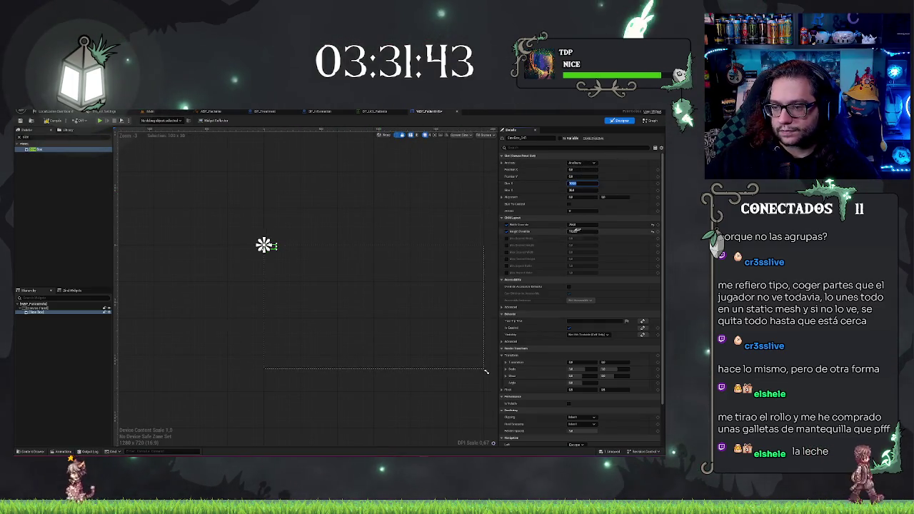
{"action": "key", "text": "Tab"}
{"action": "type", "text": "750"}
{"action": "key", "text": "Tab"}
{"action": "type", "text": "750"}
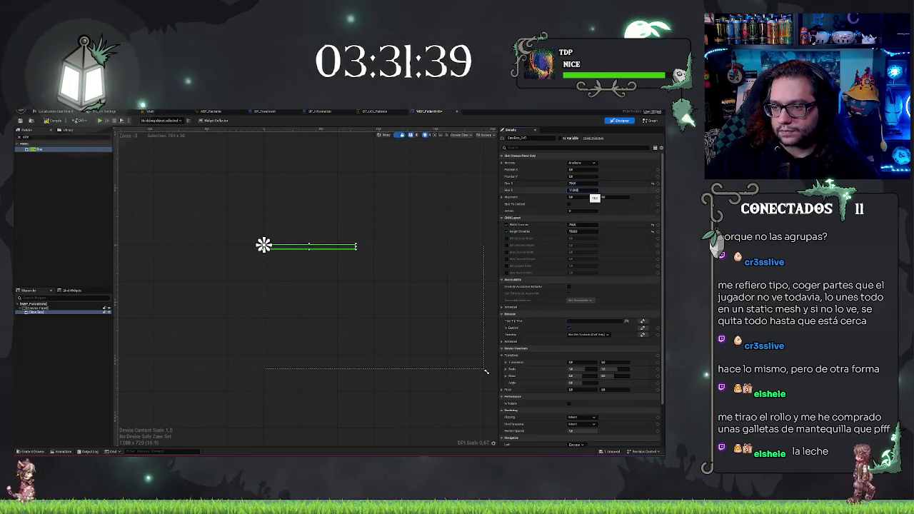
{"action": "key", "text": "Return"}
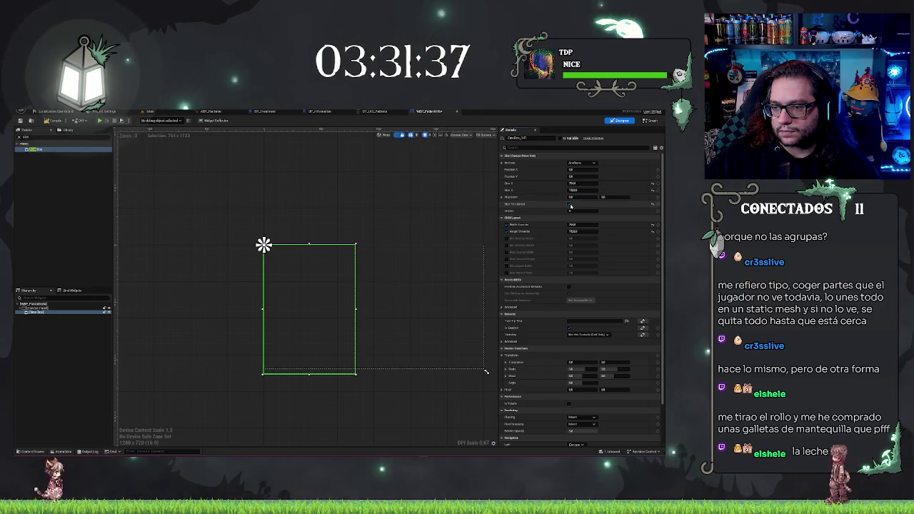
Reselect the size box and frame the tall box in the design view
{"action": "left_click", "coordinate": [428, 286]}
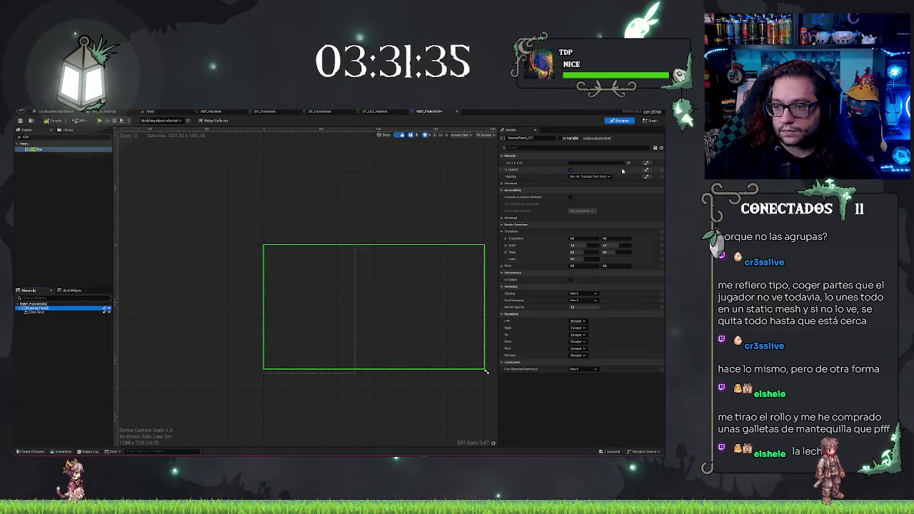
{"action": "left_click", "coordinate": [347, 383]}
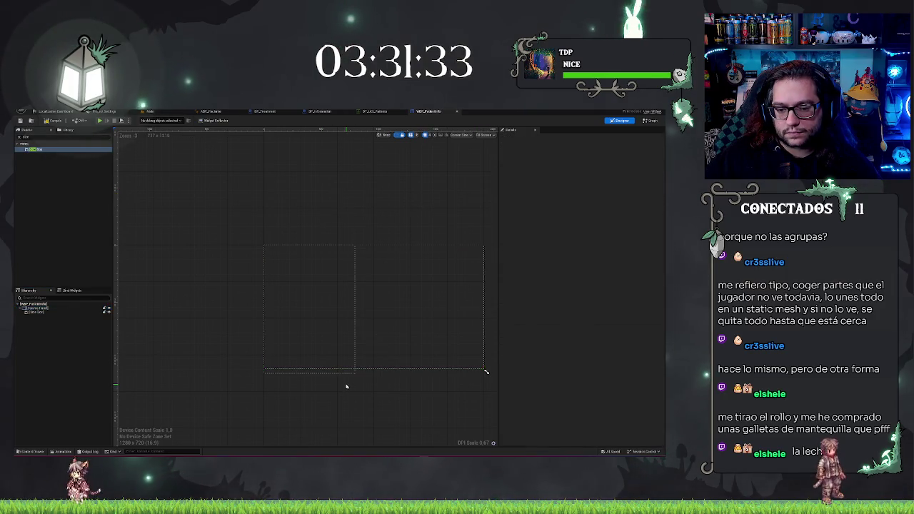
{"action": "left_click", "coordinate": [350, 371]}
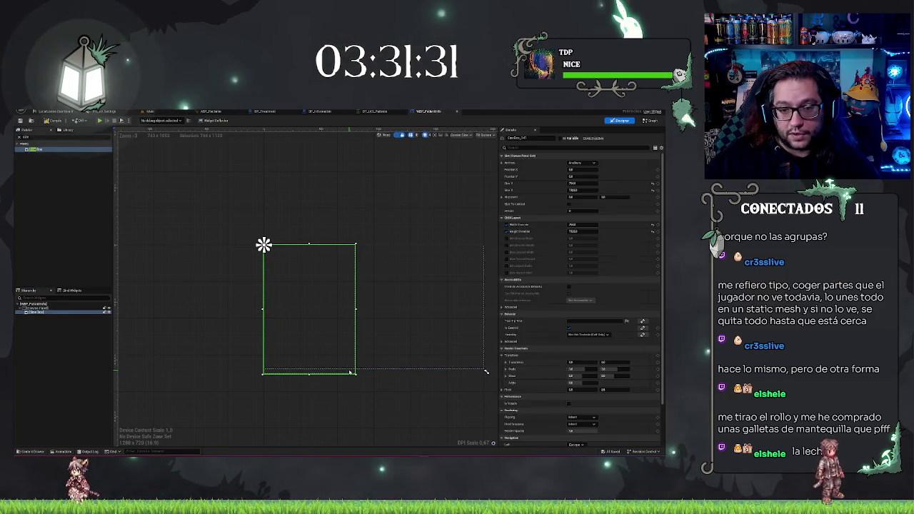
{"action": "scroll", "coordinate": [333, 366], "scroll_direction": "up", "scroll_amount": 6}
{"action": "scroll", "coordinate": [328, 376], "scroll_direction": "down", "scroll_amount": 4}
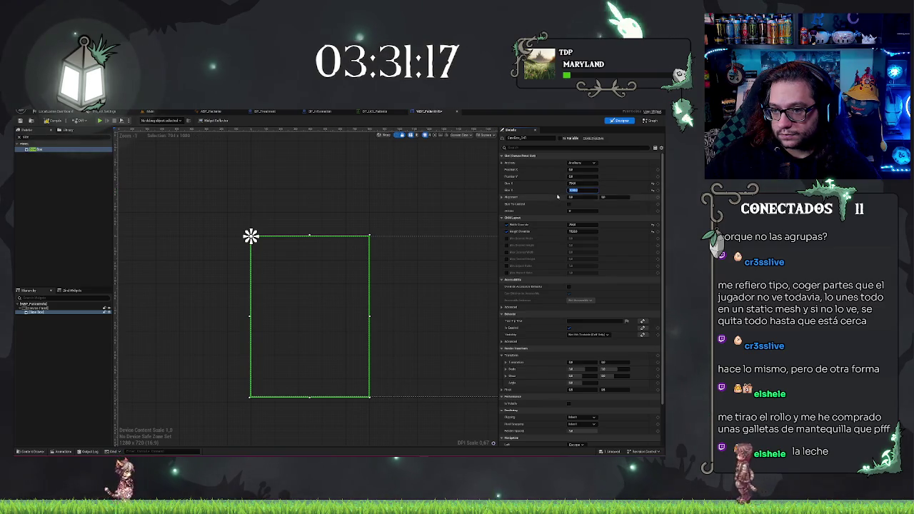
{"action": "left_click", "coordinate": [93, 347]}
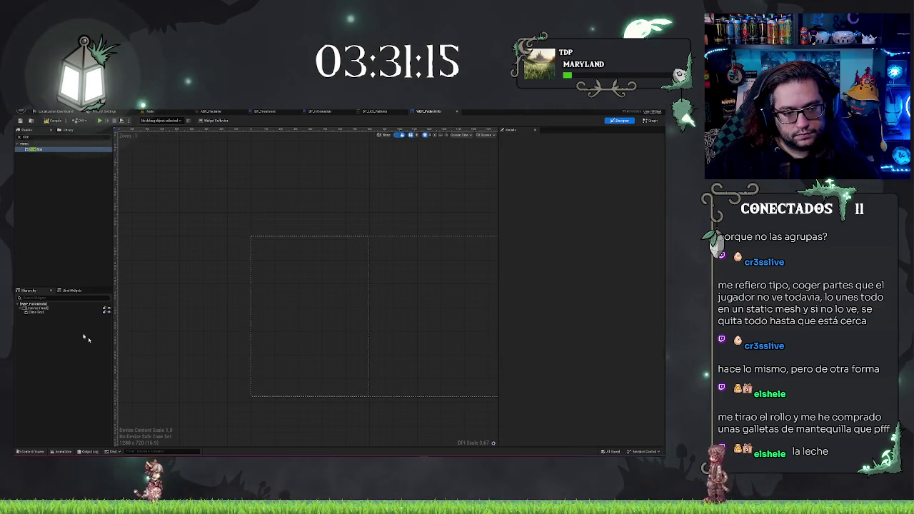
{"action": "left_click", "coordinate": [301, 334]}
{"action": "scroll", "coordinate": [300, 334], "scroll_direction": "up", "scroll_amount": 2}
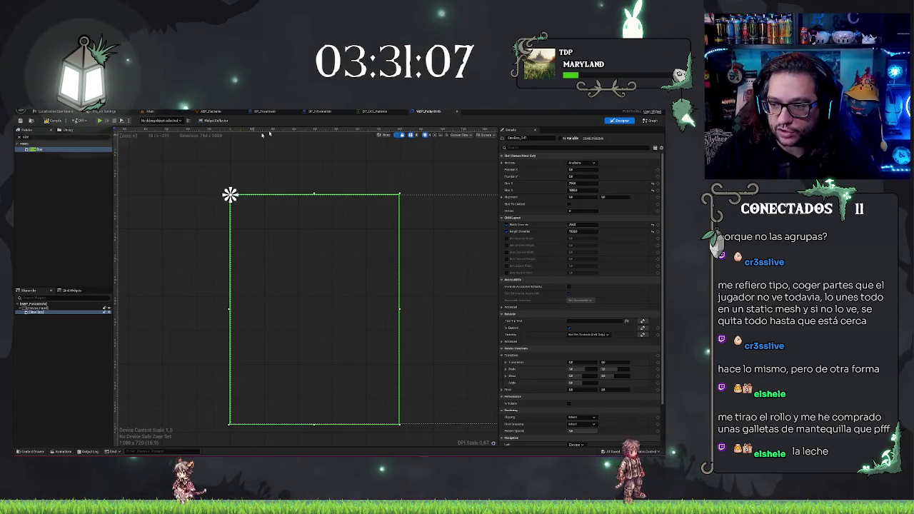
{"action": "mouse_move", "coordinate": [433, 185]}
{"action": "left_mouse_down"}
{"action": "mouse_move", "coordinate": [431, 168]}
{"action": "mouse_move", "coordinate": [417, 180]}
{"action": "left_mouse_up"}
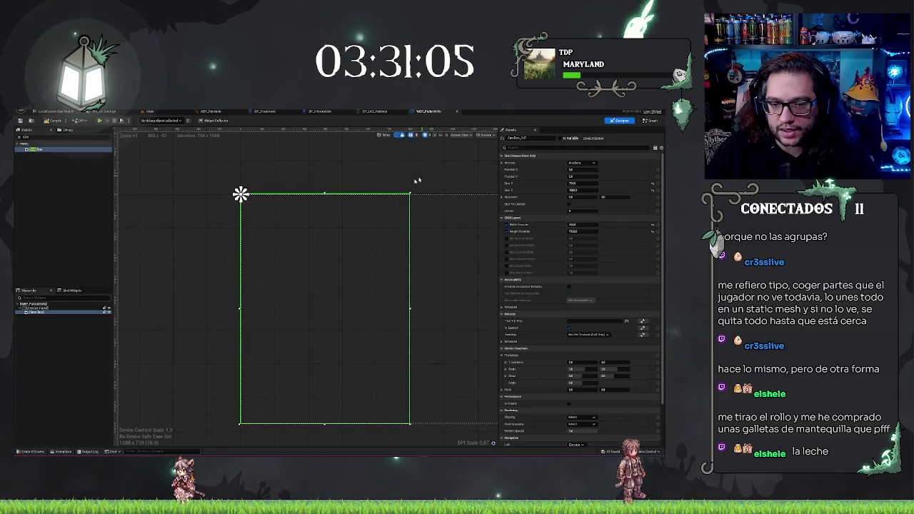
{"action": "left_click", "coordinate": [79, 348]}
{"action": "left_click_drag", "start_coordinate": [335, 175], "coordinate": [338, 196]}
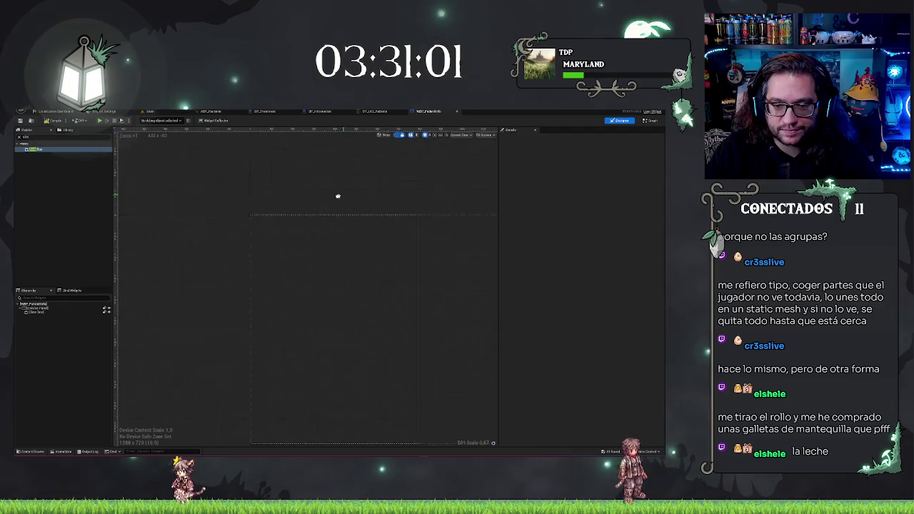
{"action": "left_click", "coordinate": [36, 311]}
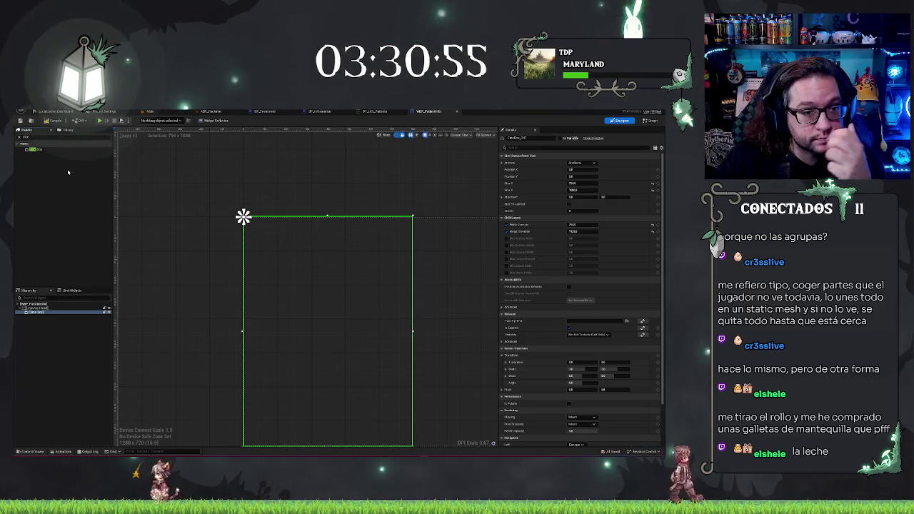
{"action": "left_click", "coordinate": [57, 137]}
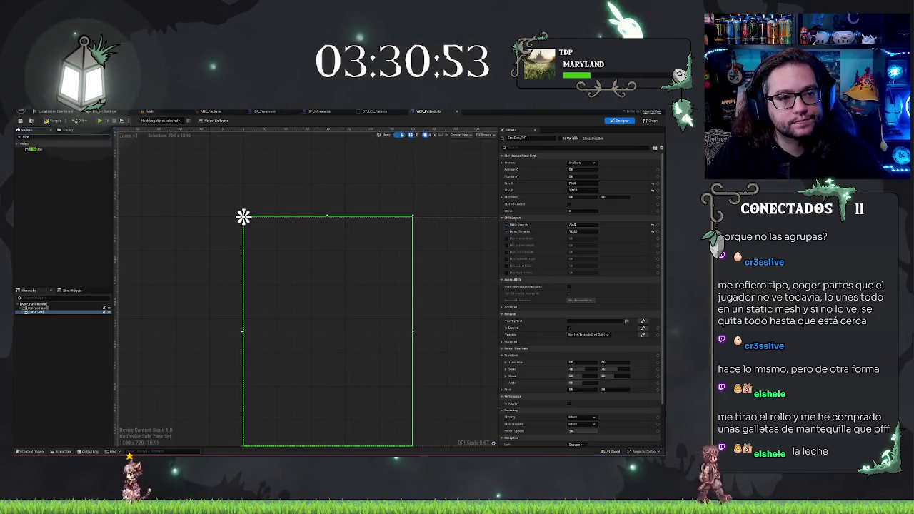
Add another size box under the canvas panel with a text block inside it
{"action": "type", "text": "box"}
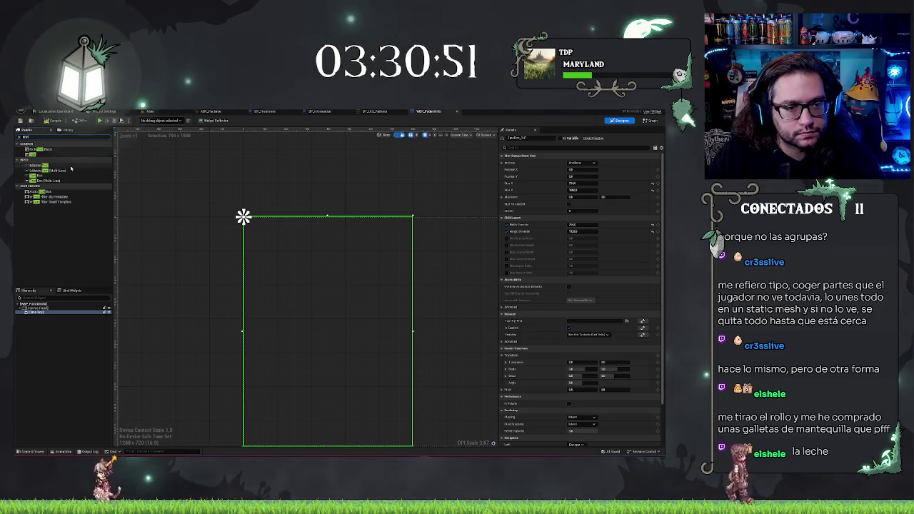
{"action": "left_click_drag", "start_coordinate": [37, 156], "coordinate": [33, 312]}
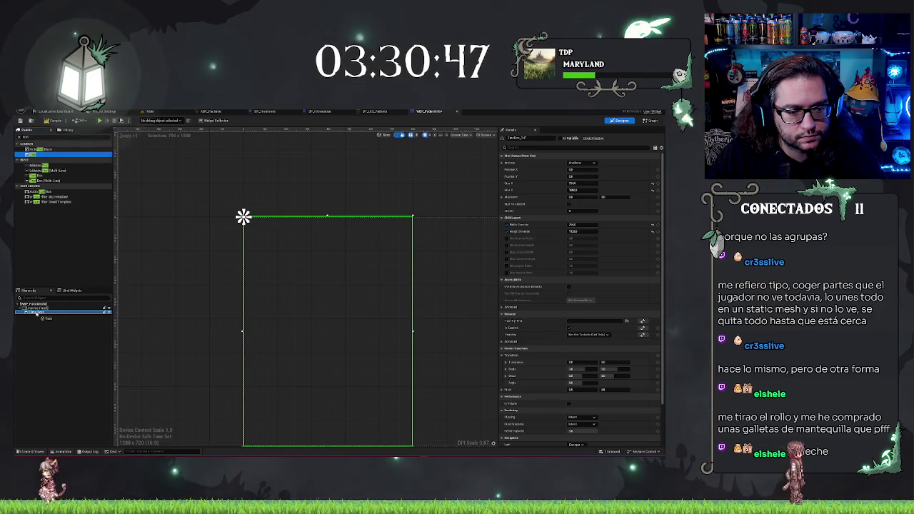
{"action": "left_click_drag", "start_coordinate": [36, 314], "coordinate": [39, 317]}
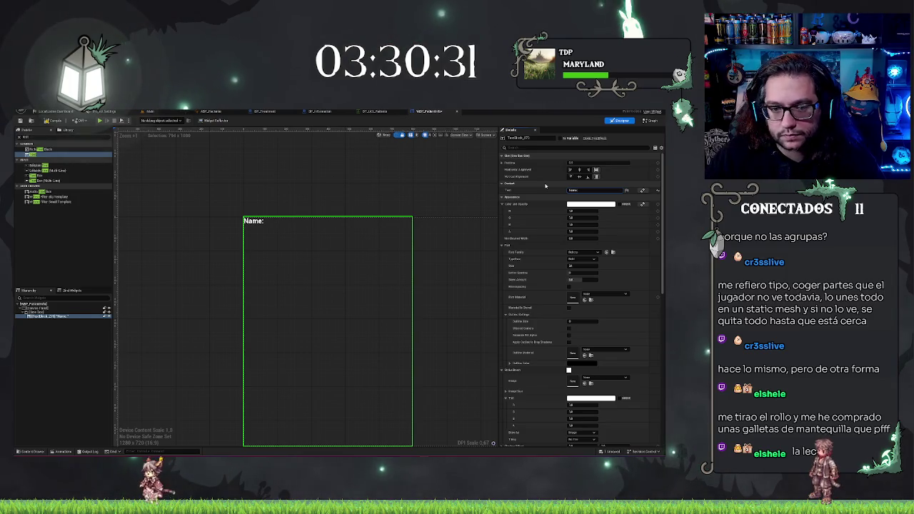
Set the Name: text's font family to ArchivoNarrow with the Medium typeface
{"action": "left_click", "coordinate": [579, 253]}
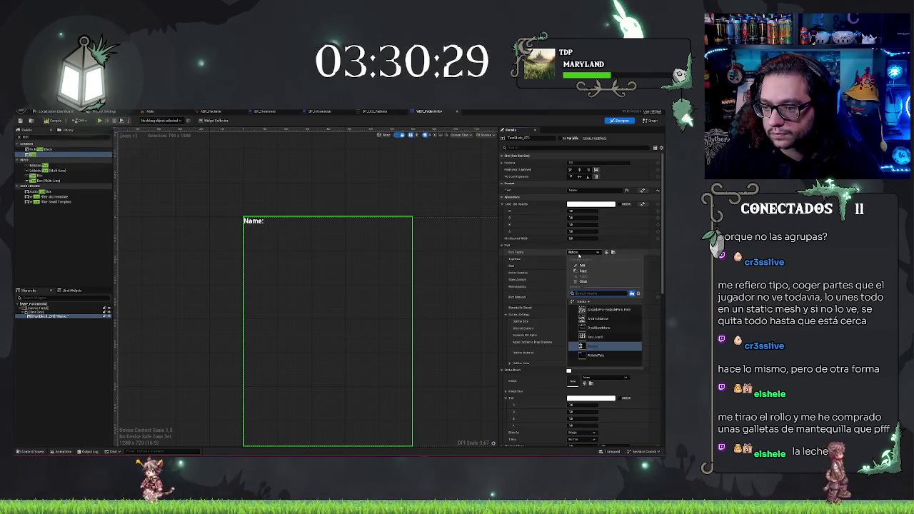
{"action": "left_click", "coordinate": [611, 319]}
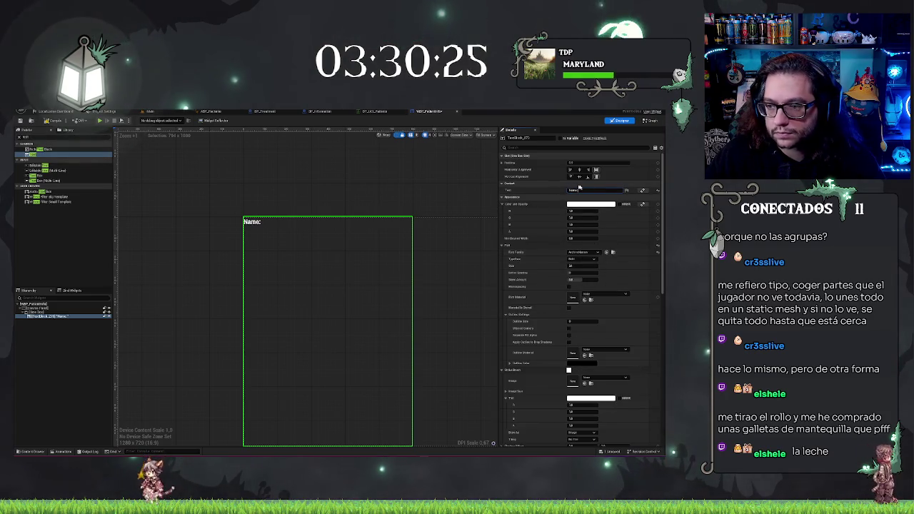
{"action": "left_click", "coordinate": [593, 253]}
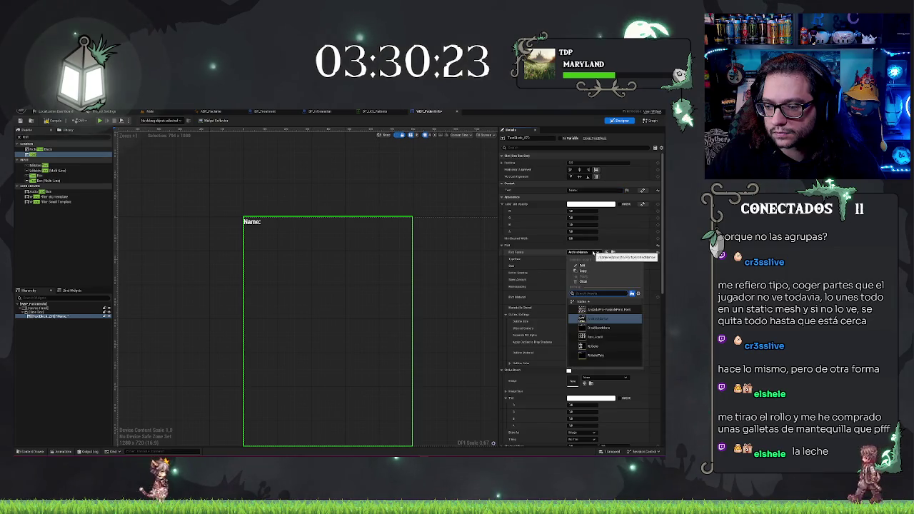
{"action": "left_click", "coordinate": [593, 253]}
{"action": "left_click", "coordinate": [584, 258]}
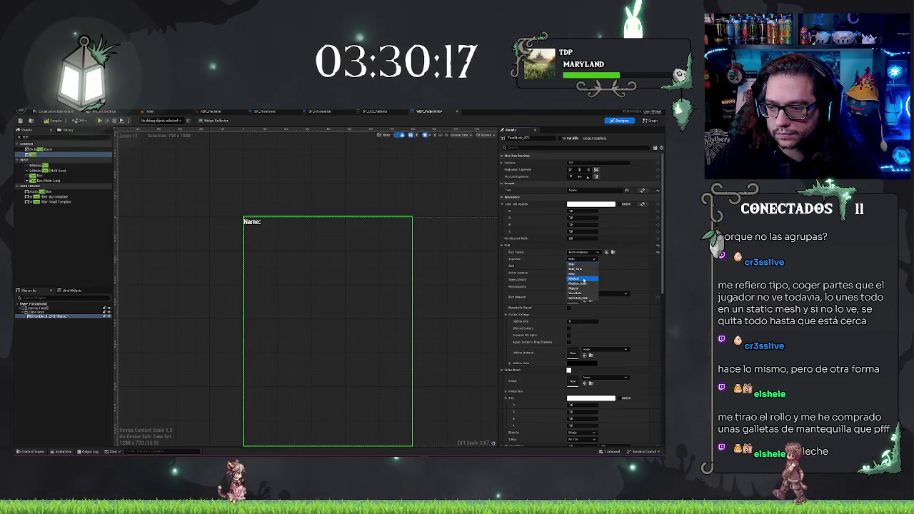
{"action": "left_click", "coordinate": [577, 279]}
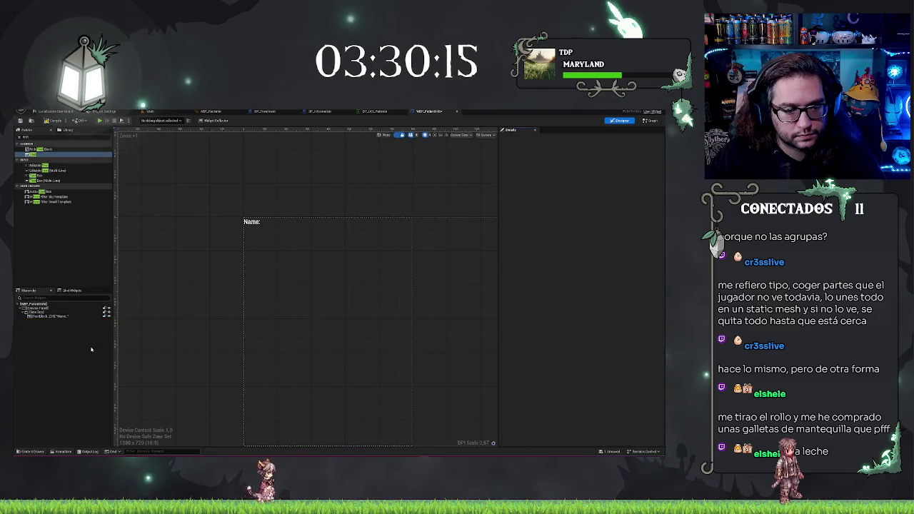
Wrap the Name: text block in a Horizontal Box
{"action": "right_click", "coordinate": [40, 316]}
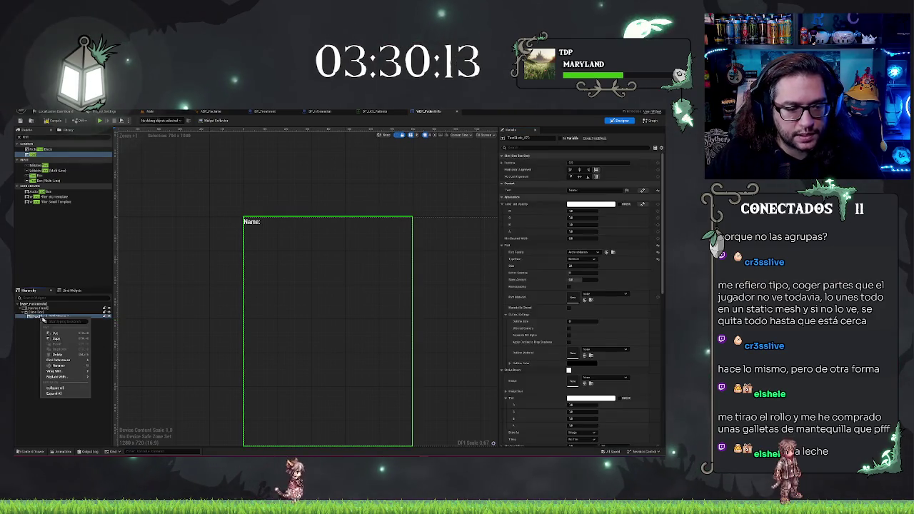
{"action": "mouse_move", "coordinate": [68, 372]}
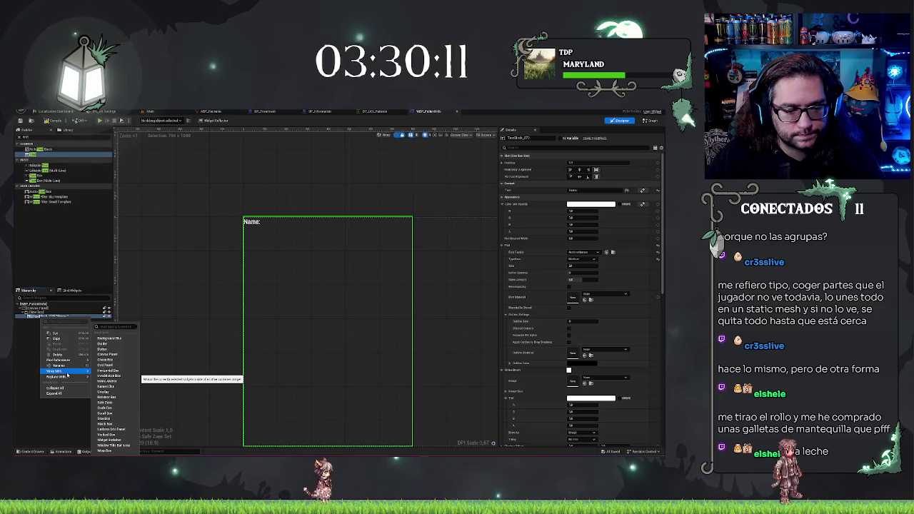
{"action": "type", "text": "horizontal"}
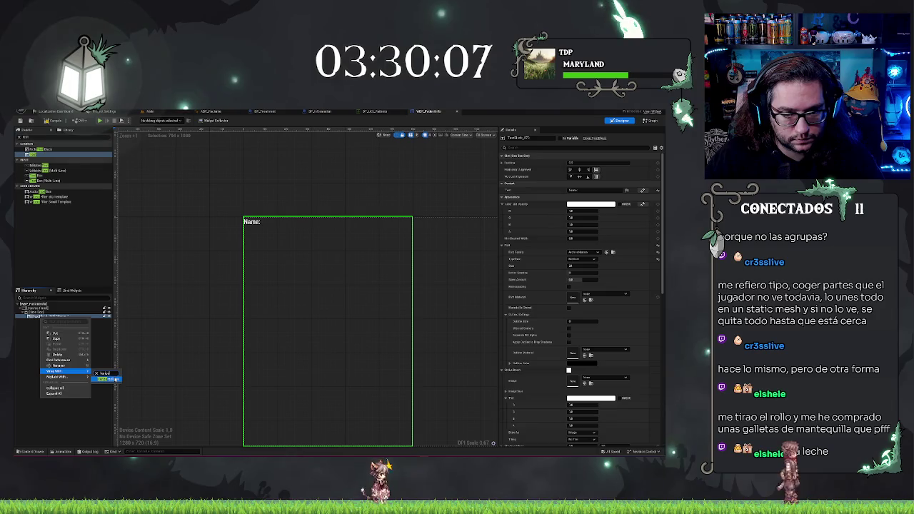
{"action": "left_click", "coordinate": [114, 379]}
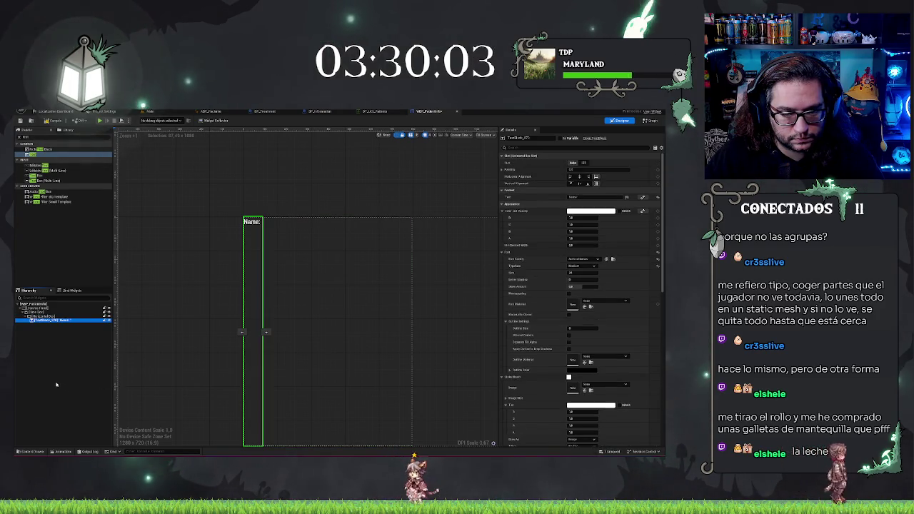
Wrap the Horizontal Box in a Vertical Box and check the nested hierarchy
{"action": "left_click", "coordinate": [41, 316]}
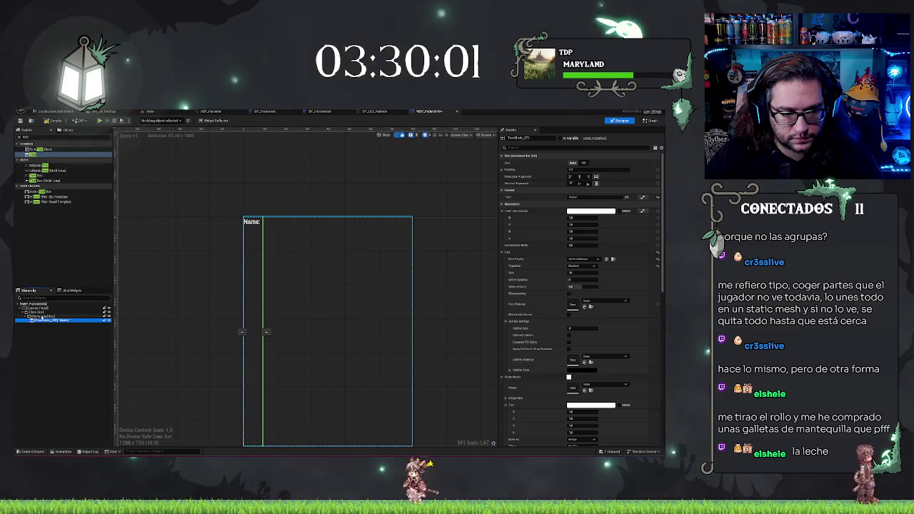
{"action": "right_click", "coordinate": [43, 317]}
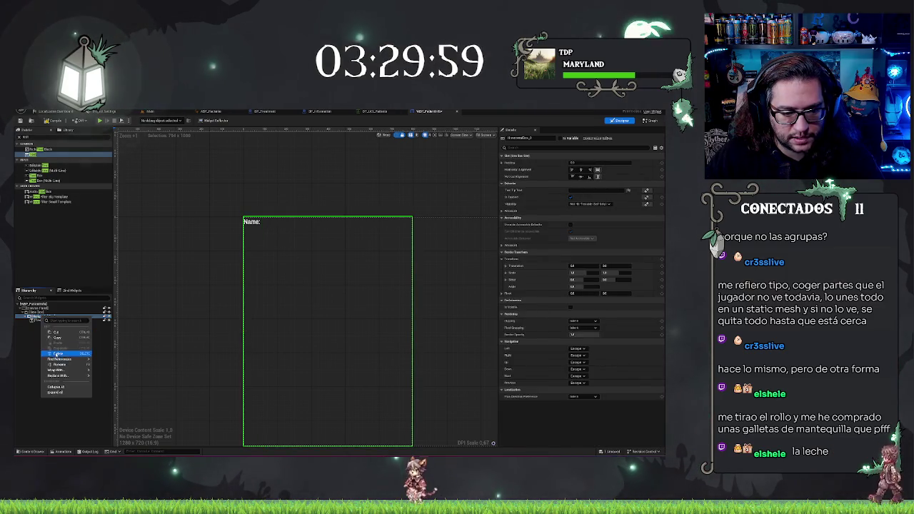
{"action": "mouse_move", "coordinate": [65, 371]}
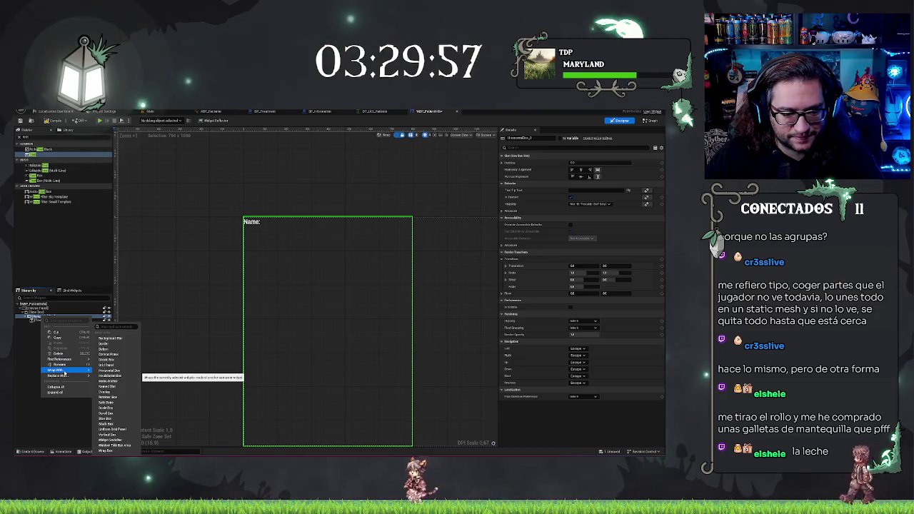
{"action": "type", "text": "vert"}
{"action": "left_click", "coordinate": [105, 374]}
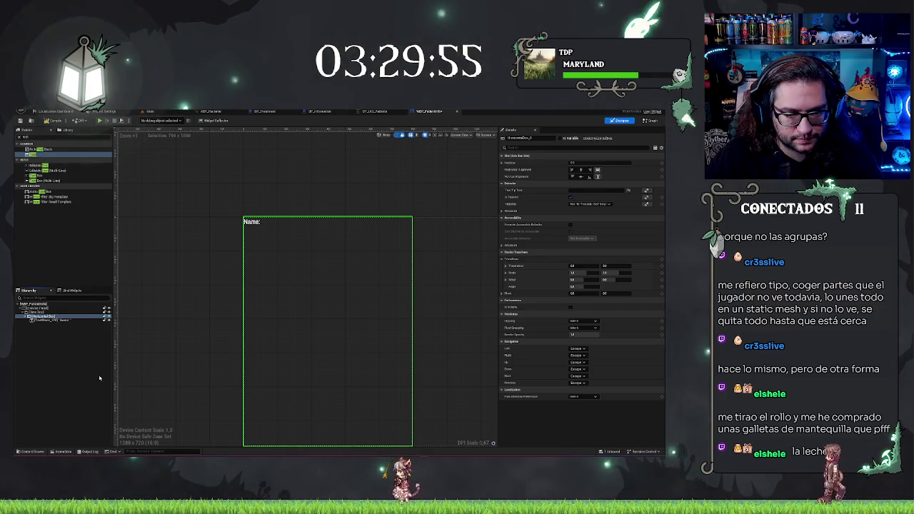
{"action": "left_click", "coordinate": [39, 313]}
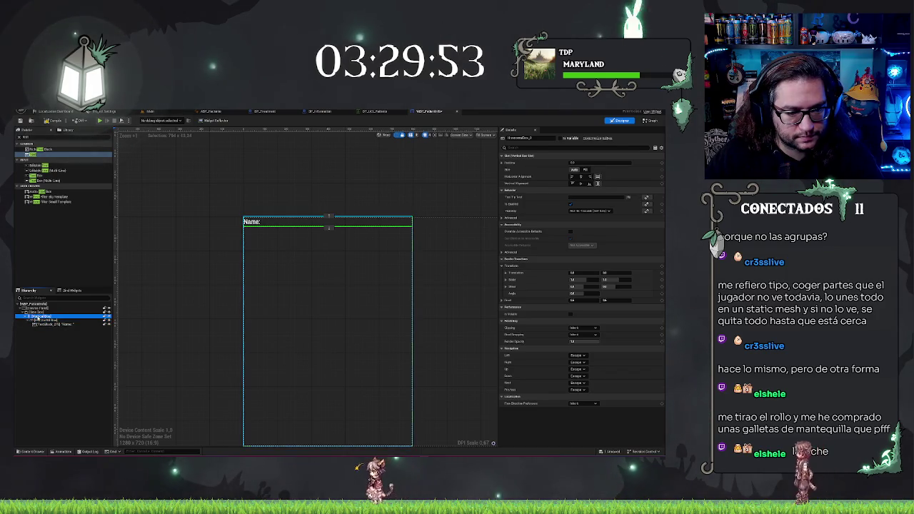
{"action": "left_click", "coordinate": [44, 317]}
{"action": "left_click", "coordinate": [50, 320]}
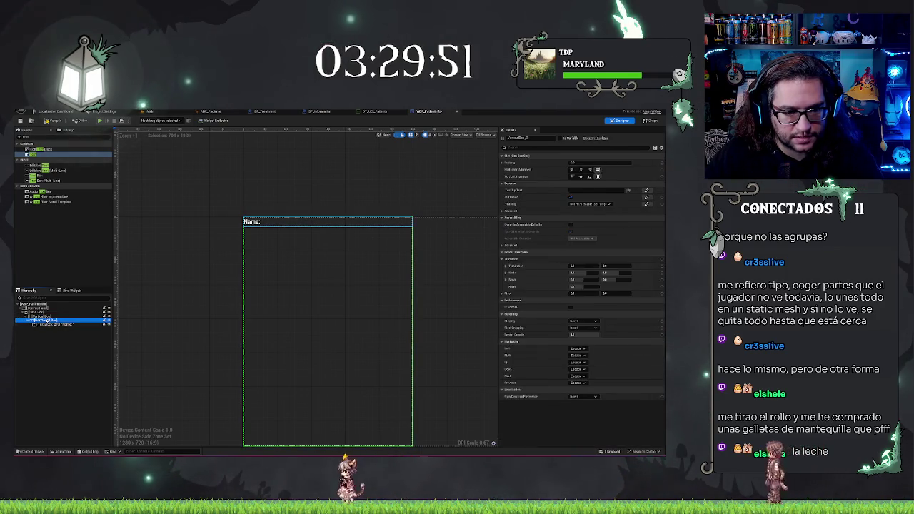
{"action": "left_click", "coordinate": [53, 324]}
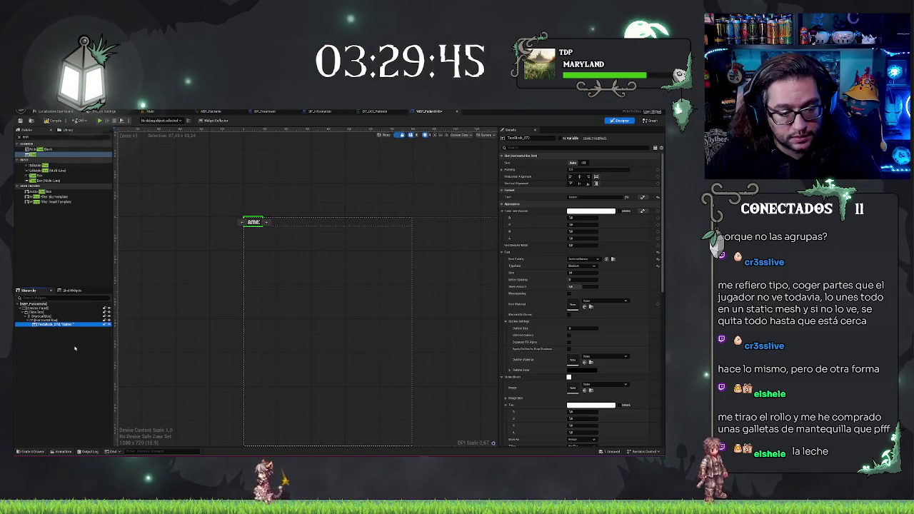
Duplicate the Name: text block into a placeholder-name value with the Regular typeface
{"action": "key", "text": "ctrl+d"}
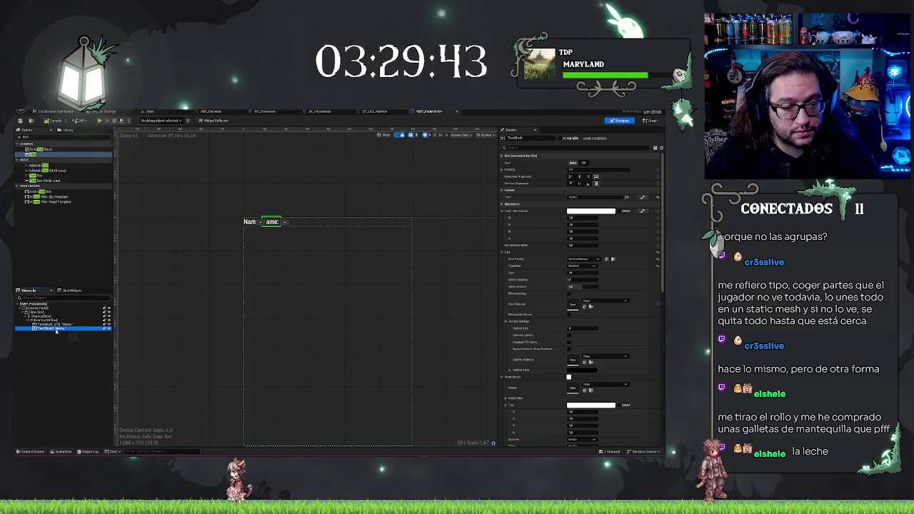
{"action": "key", "text": "F2"}
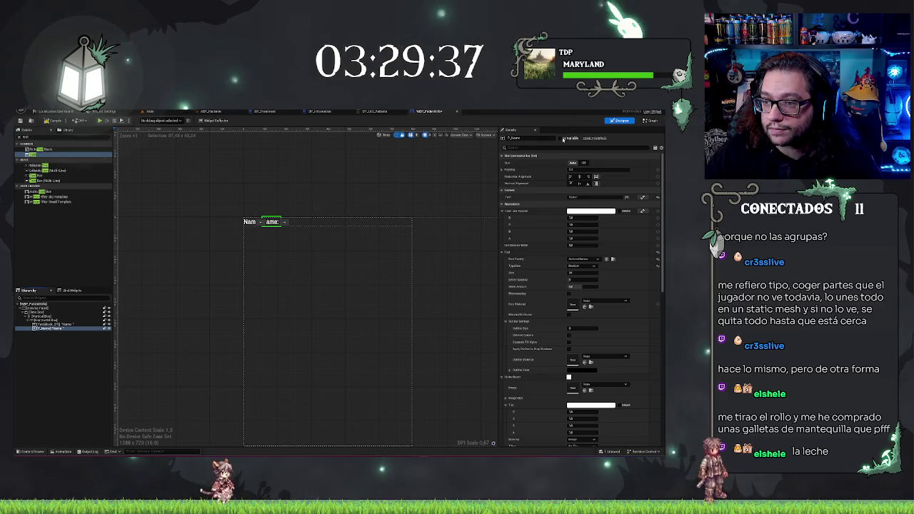
{"action": "left_click", "coordinate": [575, 197]}
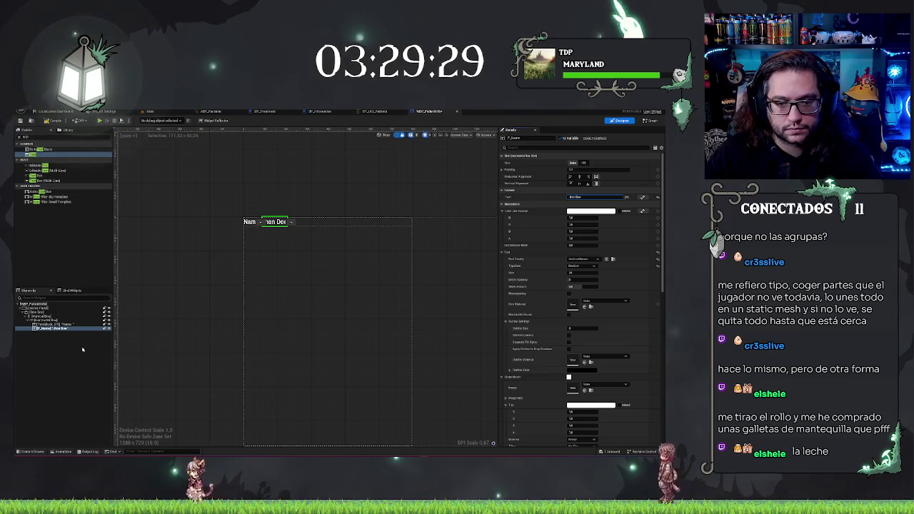
{"action": "left_click", "coordinate": [591, 267]}
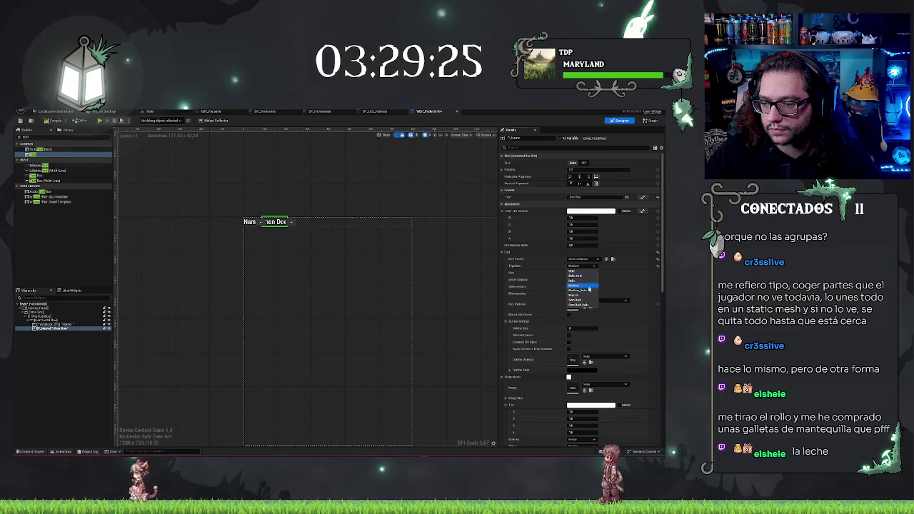
{"action": "left_click", "coordinate": [580, 295]}
Set the Name: label's typeface to Bold
{"action": "left_click", "coordinate": [80, 366]}
{"action": "scroll", "coordinate": [200, 219], "scroll_direction": "up", "scroll_amount": 4}
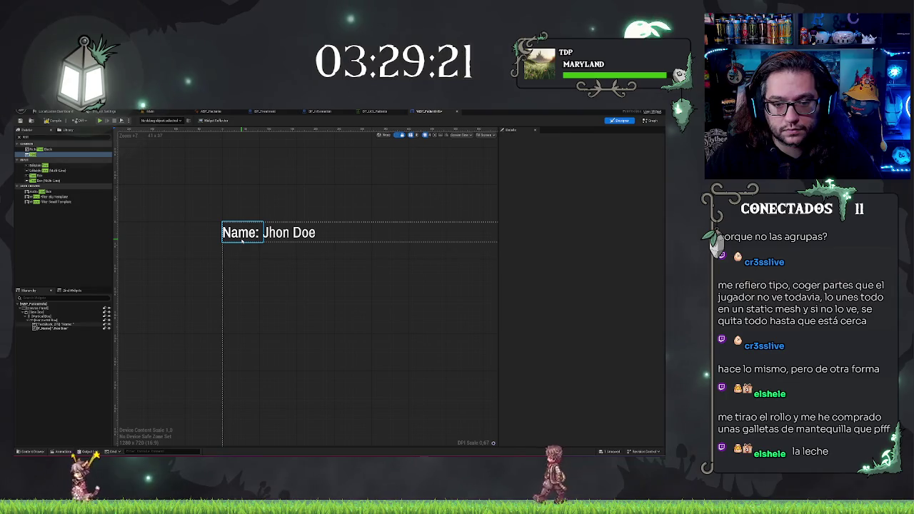
{"action": "left_click", "coordinate": [243, 233]}
{"action": "left_click", "coordinate": [590, 265]}
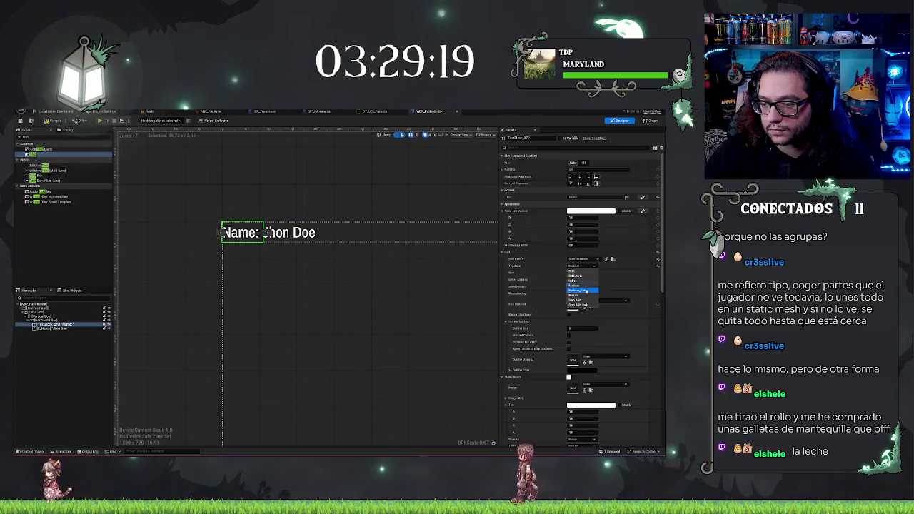
{"action": "left_click", "coordinate": [572, 271]}
{"action": "left_click", "coordinate": [96, 374]}
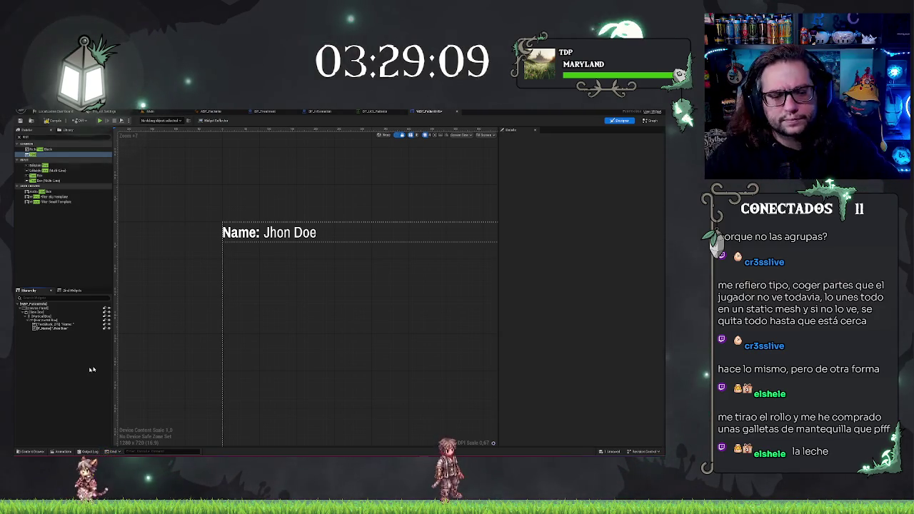
{"action": "left_click", "coordinate": [49, 324]}
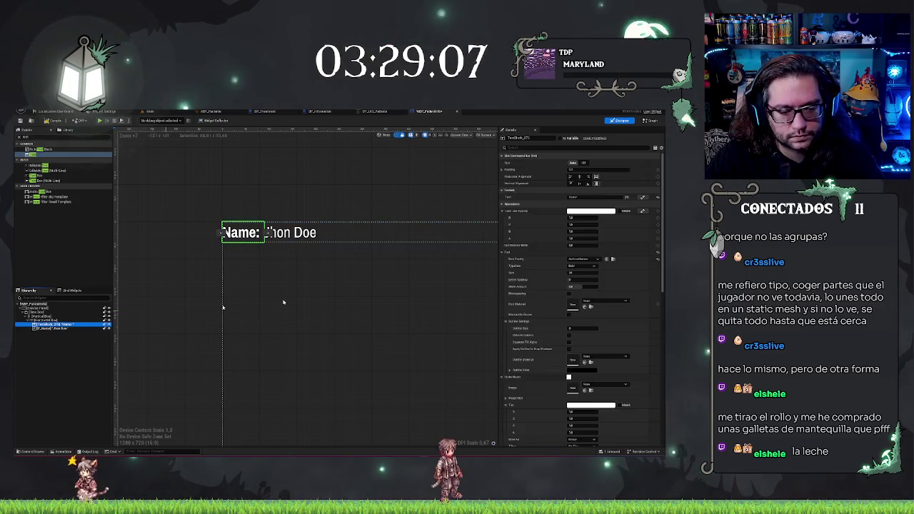
Set the Name: label's Color and Opacity to black
{"action": "left_click", "coordinate": [583, 212]}
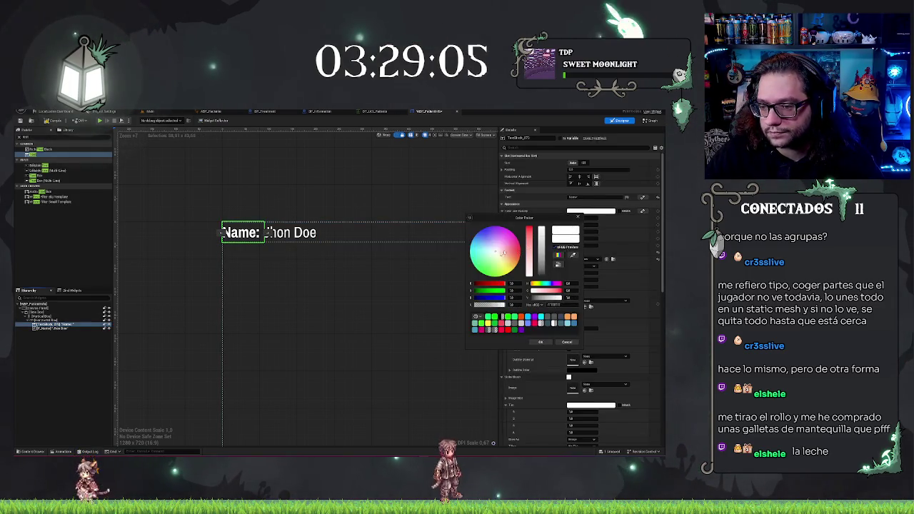
{"action": "left_click", "coordinate": [543, 263]}
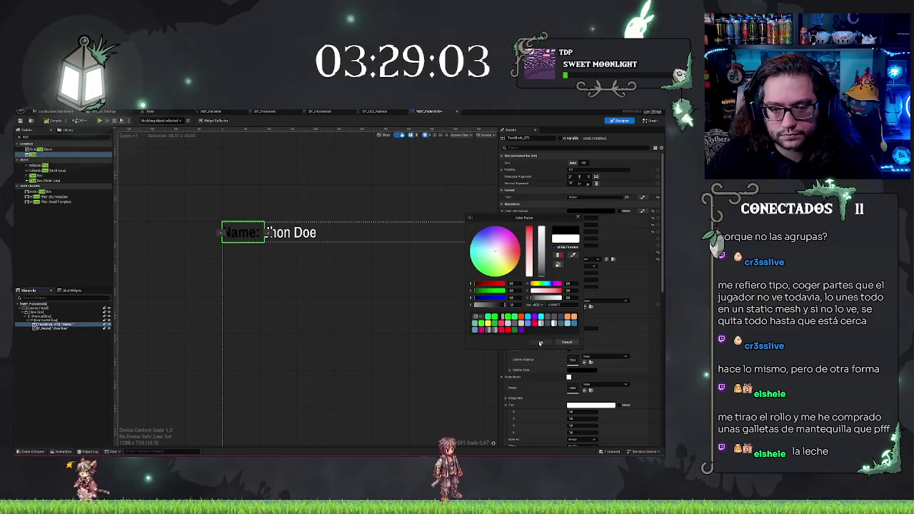
{"action": "left_click", "coordinate": [540, 344]}
Set the placeholder-name value text's colour to a darker blue
{"action": "left_click", "coordinate": [291, 232]}
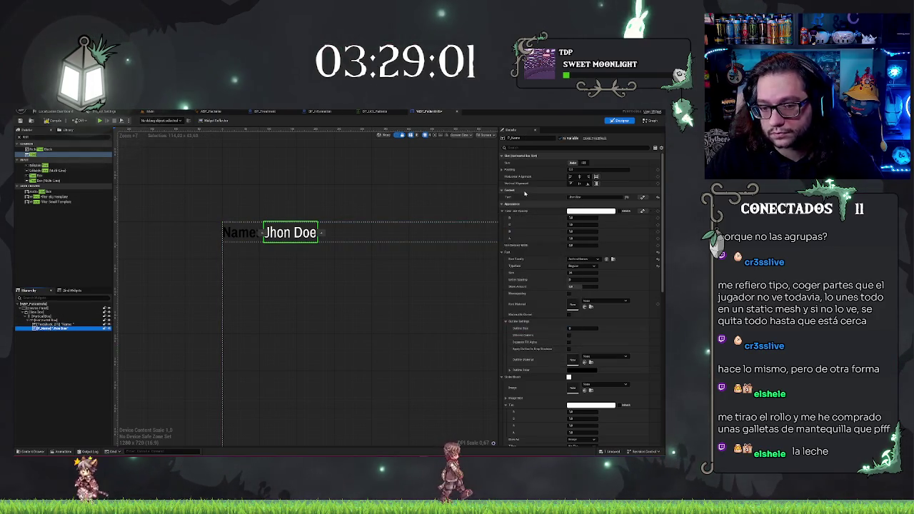
{"action": "left_click", "coordinate": [578, 212]}
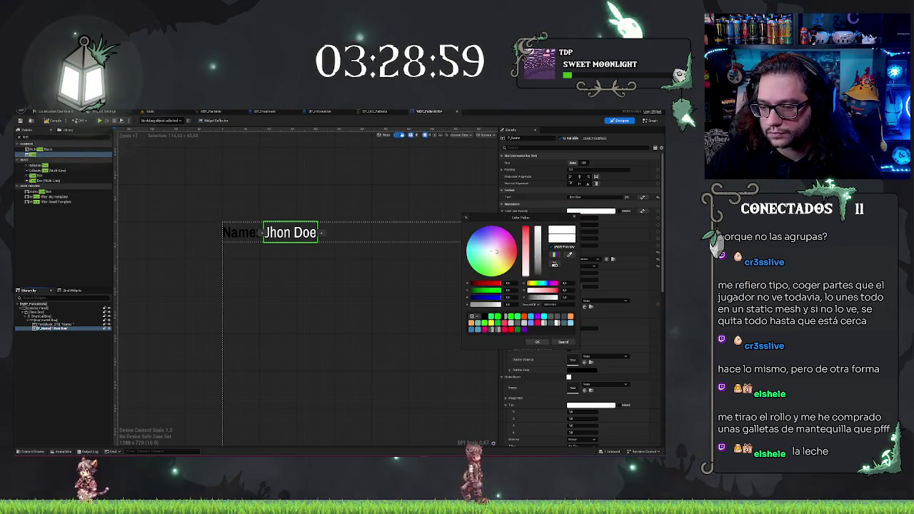
{"action": "left_click", "coordinate": [471, 236]}
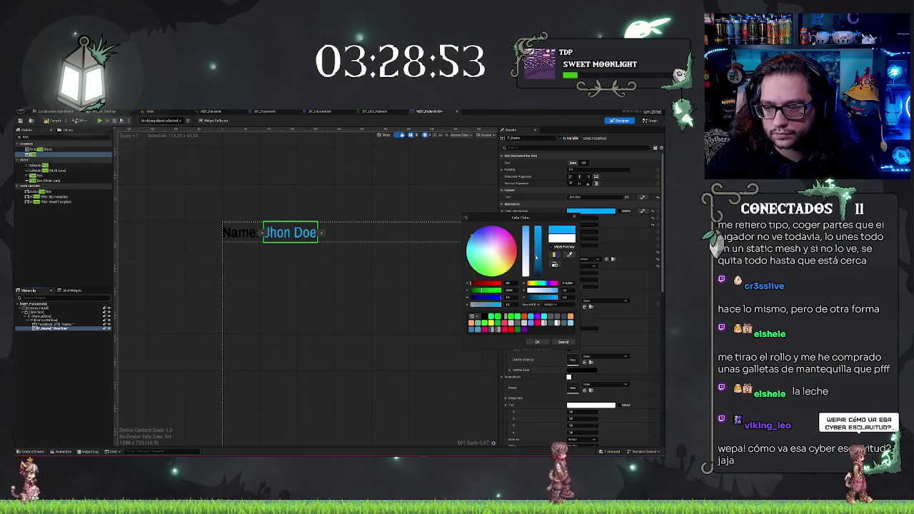
{"action": "left_click", "coordinate": [536, 258]}
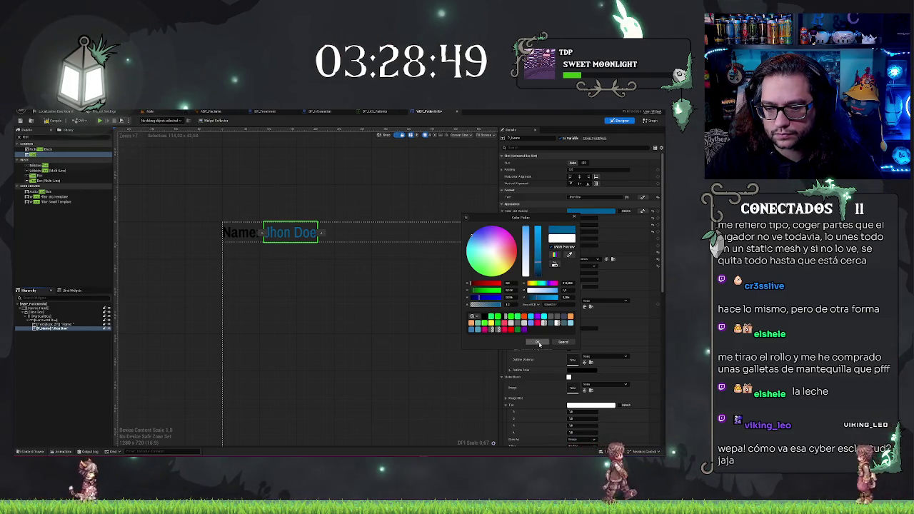
{"action": "left_click", "coordinate": [154, 307]}
{"action": "left_click", "coordinate": [177, 296]}
{"action": "scroll", "coordinate": [177, 297], "scroll_direction": "down", "scroll_amount": 3}
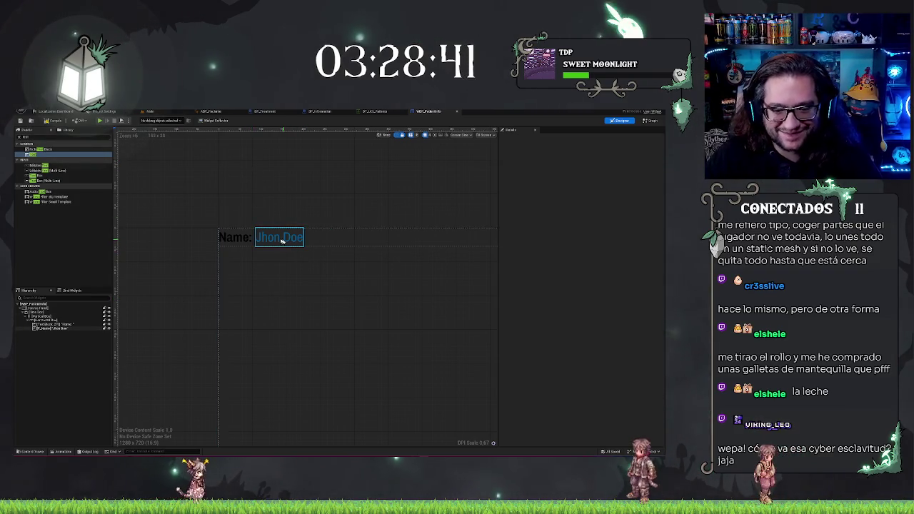
{"action": "left_click", "coordinate": [240, 241]}
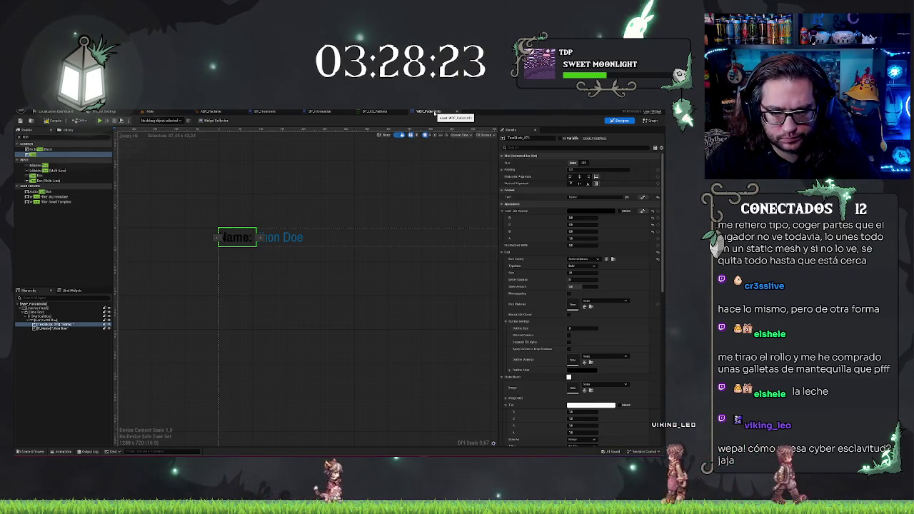
Wrap the Name: label in a Size Box with a width override of 120
{"action": "right_click", "coordinate": [47, 326]}
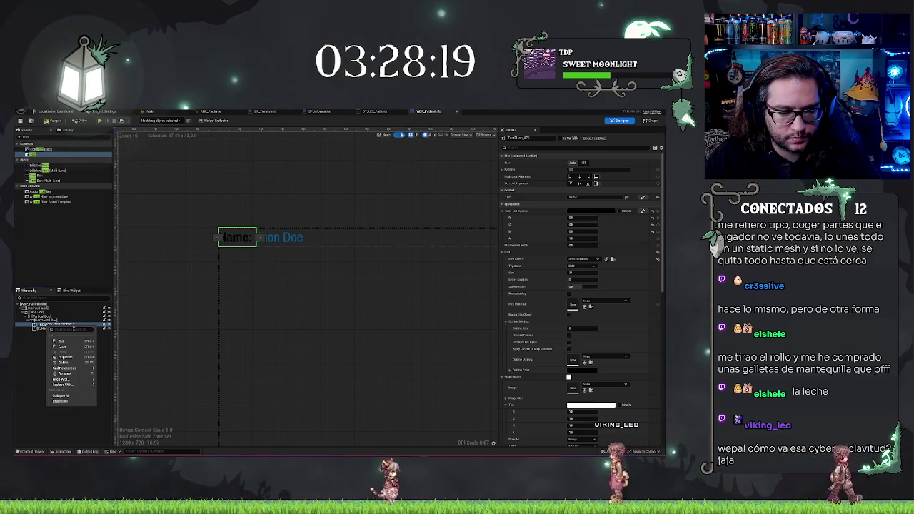
{"action": "mouse_move", "coordinate": [71, 379]}
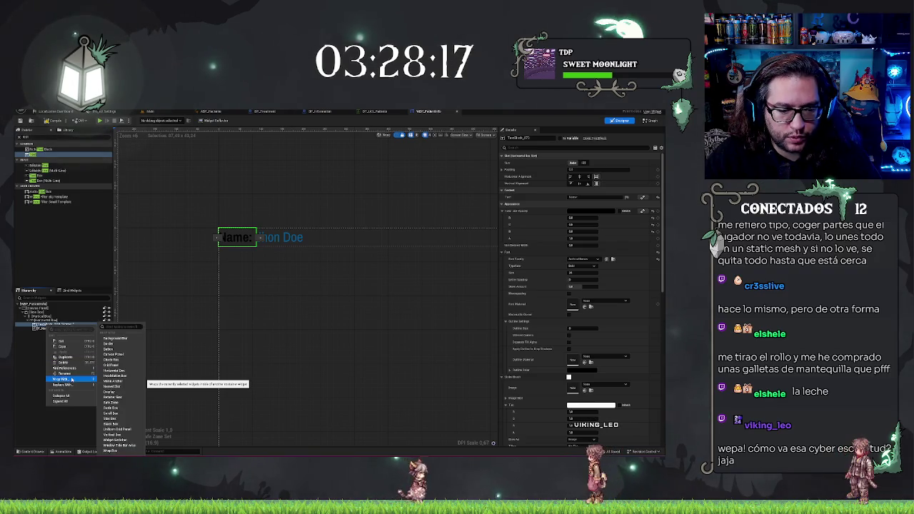
{"action": "left_click", "coordinate": [117, 418]}
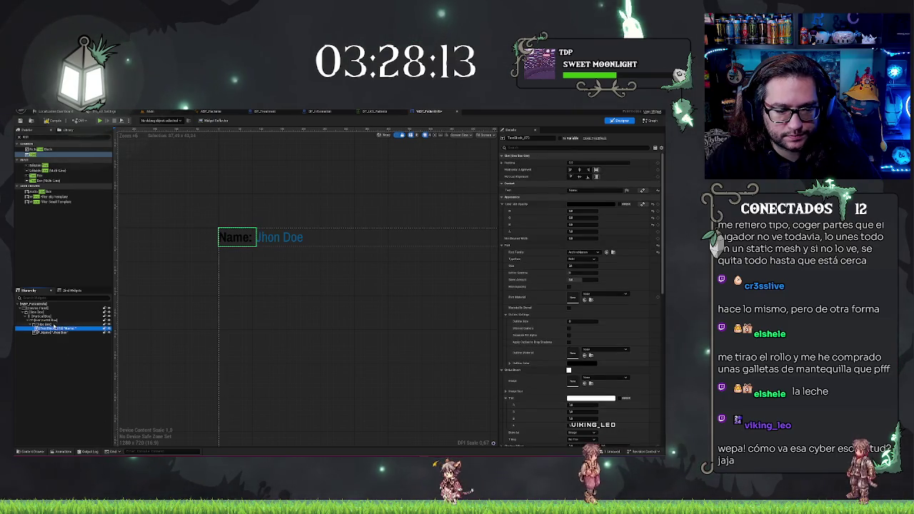
{"action": "left_click", "coordinate": [53, 324]}
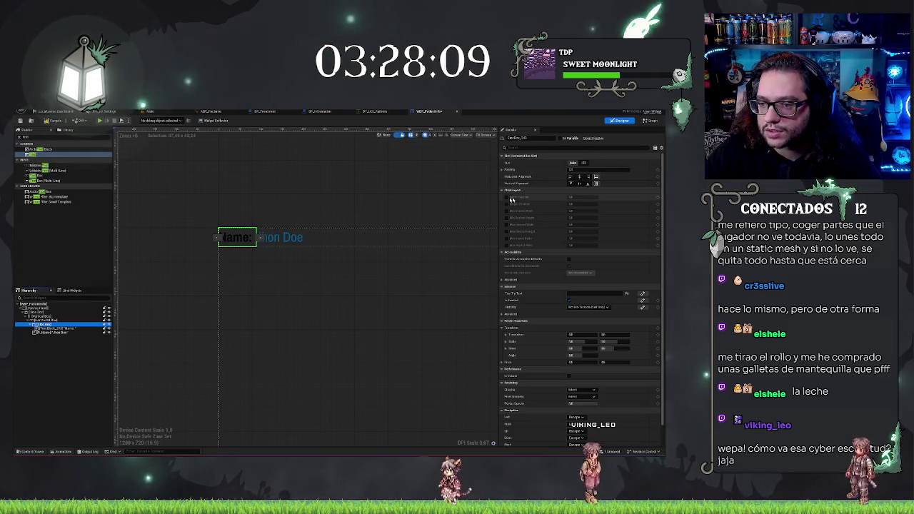
{"action": "left_click", "coordinate": [506, 198]}
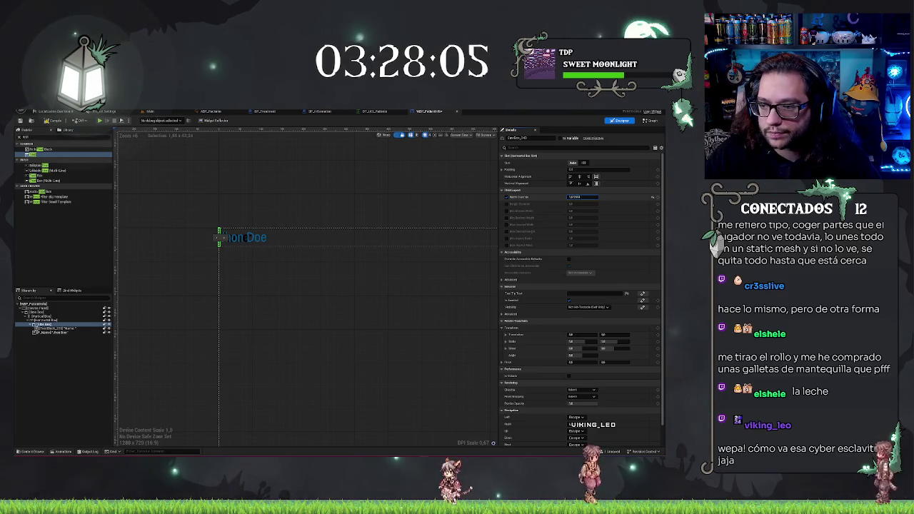
{"action": "mouse_move", "coordinate": [581, 203]}
{"action": "left_mouse_down"}
{"action": "mouse_move", "coordinate": [614, 203]}
{"action": "mouse_move", "coordinate": [593, 202]}
{"action": "mouse_move", "coordinate": [607, 200]}
{"action": "left_mouse_up"}
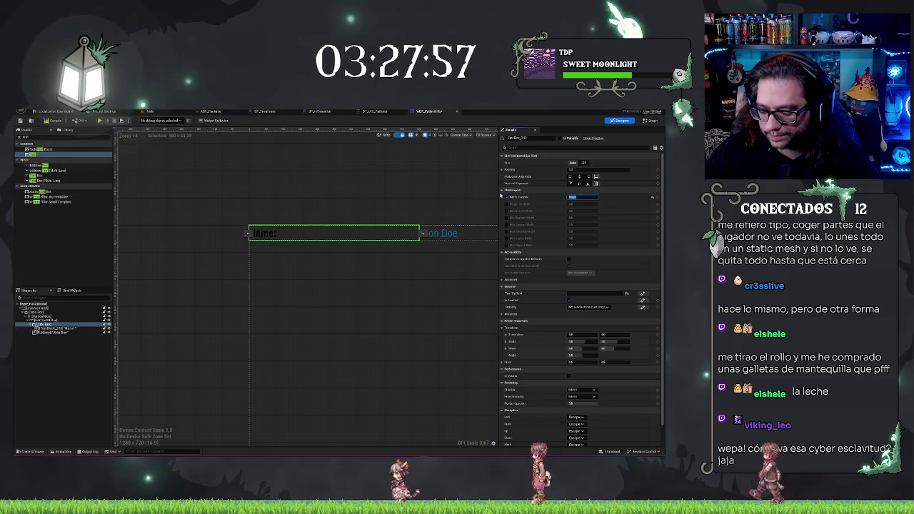
{"action": "key", "text": "Return"}
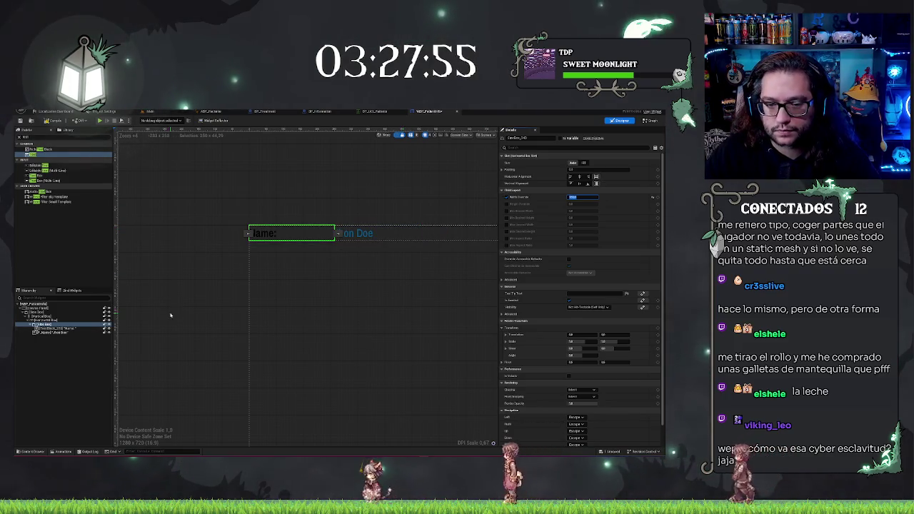
{"action": "scroll", "coordinate": [214, 305], "scroll_direction": "down", "scroll_amount": 2}
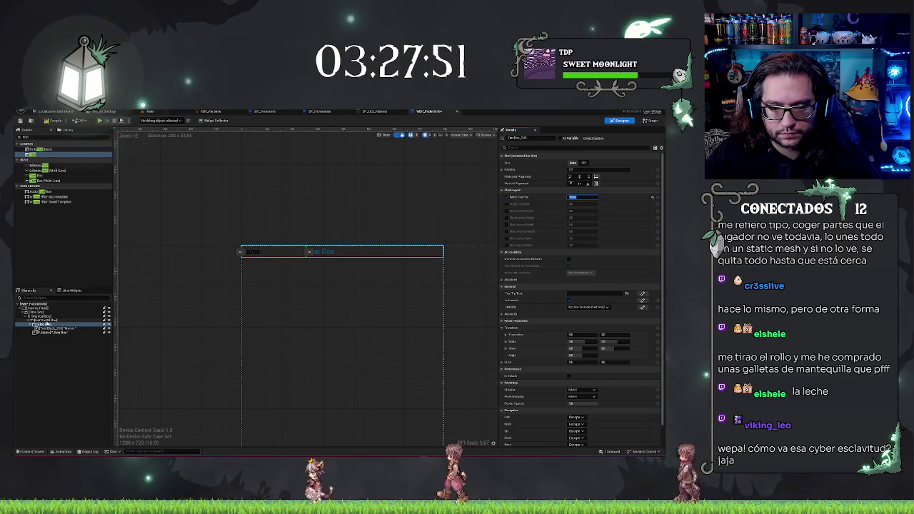
{"action": "left_click", "coordinate": [28, 321]}
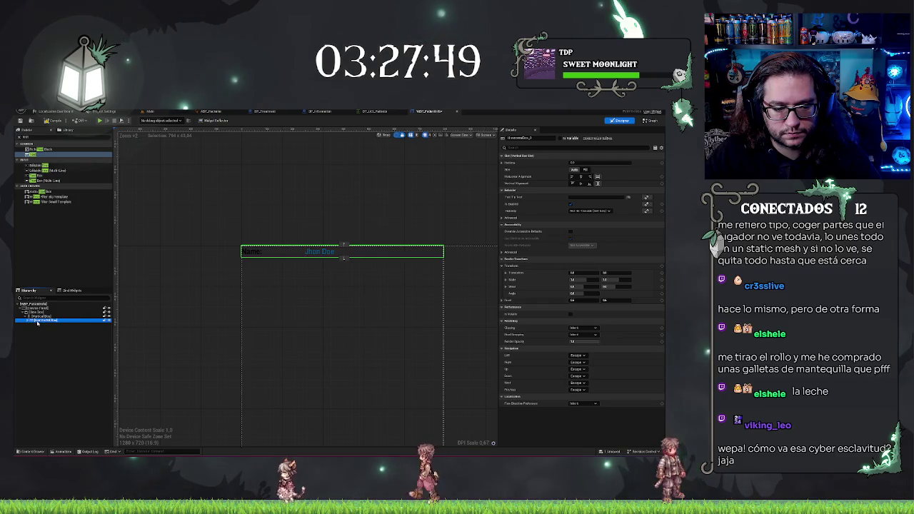
Duplicate the Name: row's Horizontal Box twice to stack three identical rows
{"action": "left_click", "coordinate": [41, 325]}
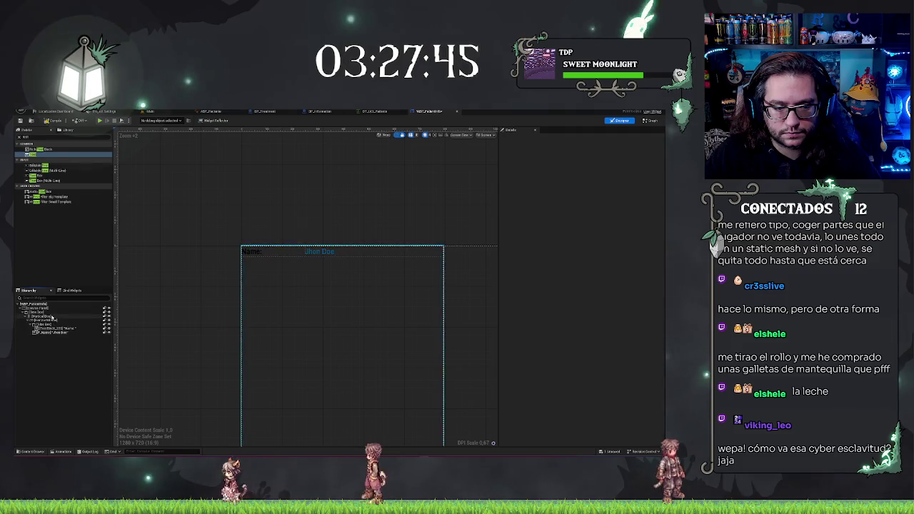
{"action": "left_click", "coordinate": [52, 321]}
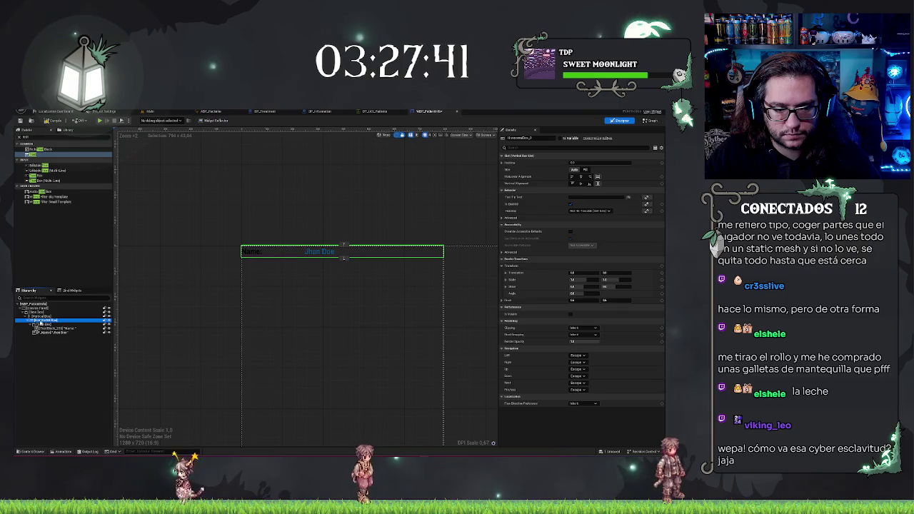
{"action": "key", "text": "ctrl+d"}
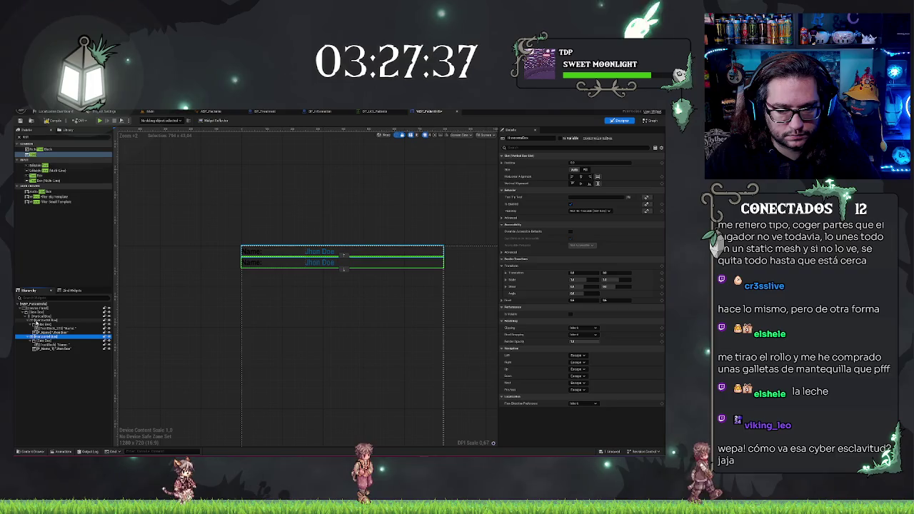
{"action": "double_click", "coordinate": [52, 336]}
{"action": "key", "text": "ctrl+d"}
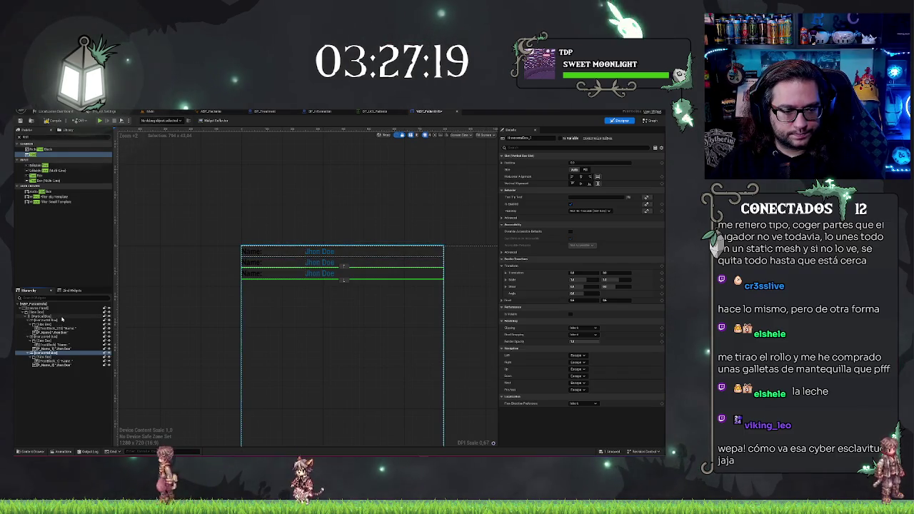
{"action": "left_click", "coordinate": [61, 315]}
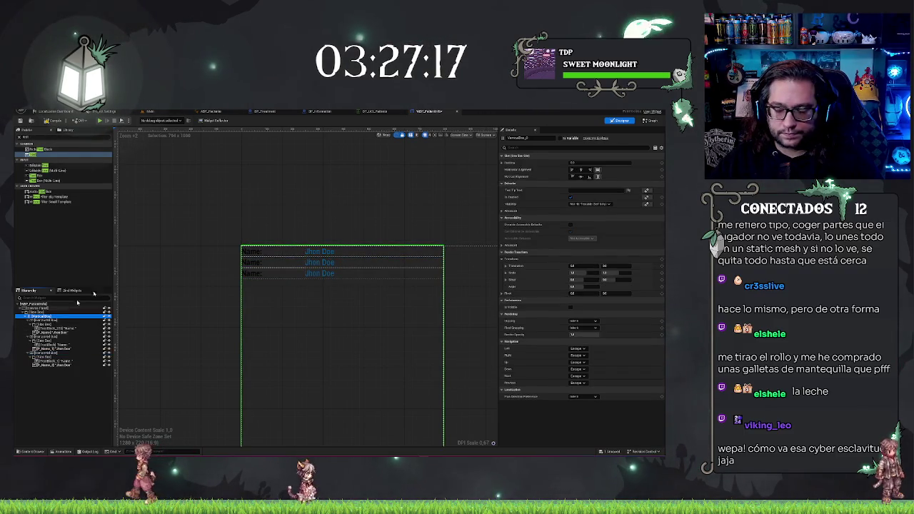